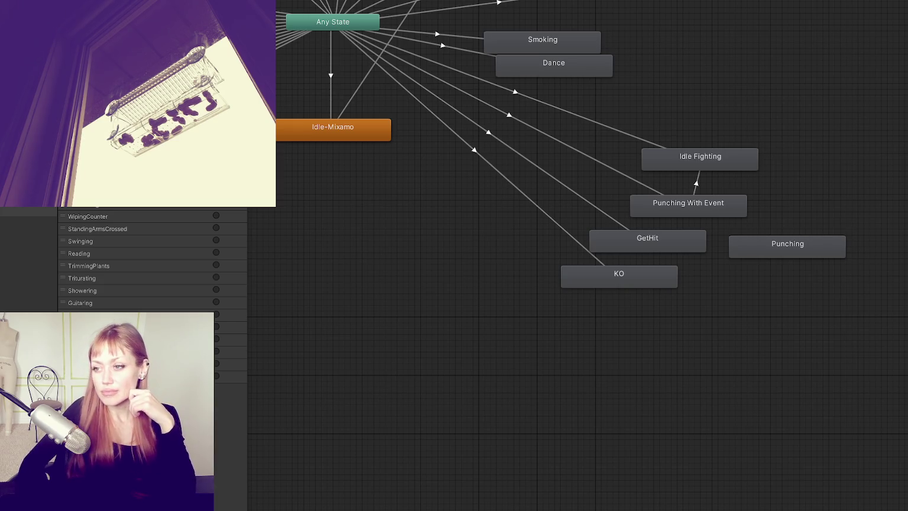
# - Widen the Animator graph and zoom out to show Any State and its fan of transitions
pyautogui.moveTo(247, 443)
pyautogui.mouseDown()
pyautogui.moveTo(145, 444)
pyautogui.moveTo(183, 443)
pyautogui.moveTo(158, 443)
pyautogui.mouseUp()
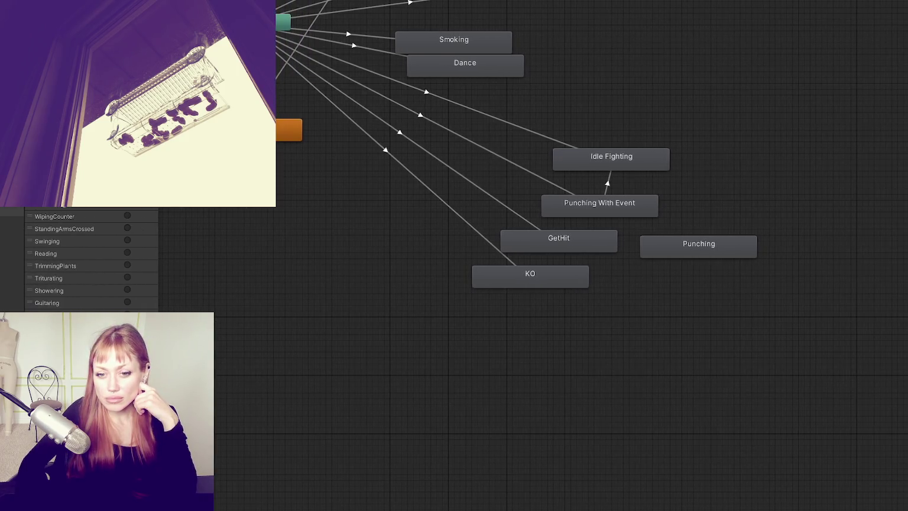
pyautogui.moveTo(246, 211); pyautogui.dragTo(346, 370)
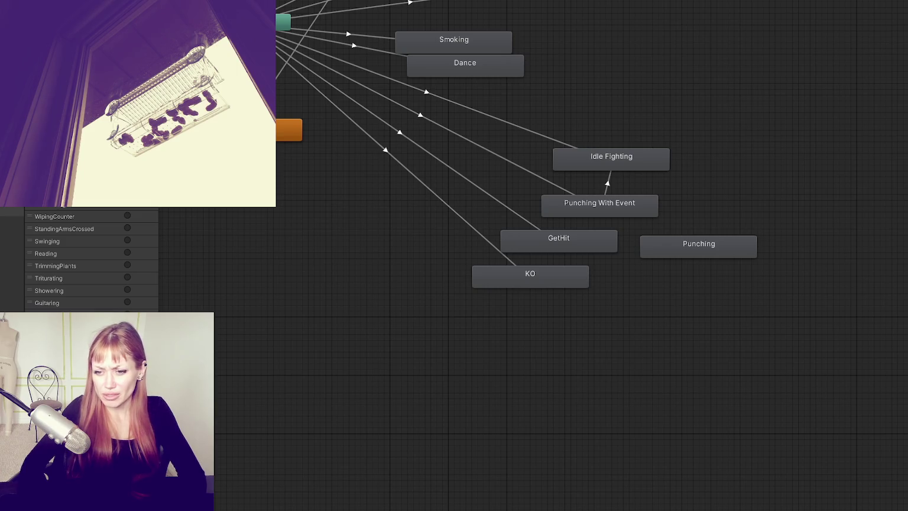
pyautogui.scroll(-5, 331, 128)
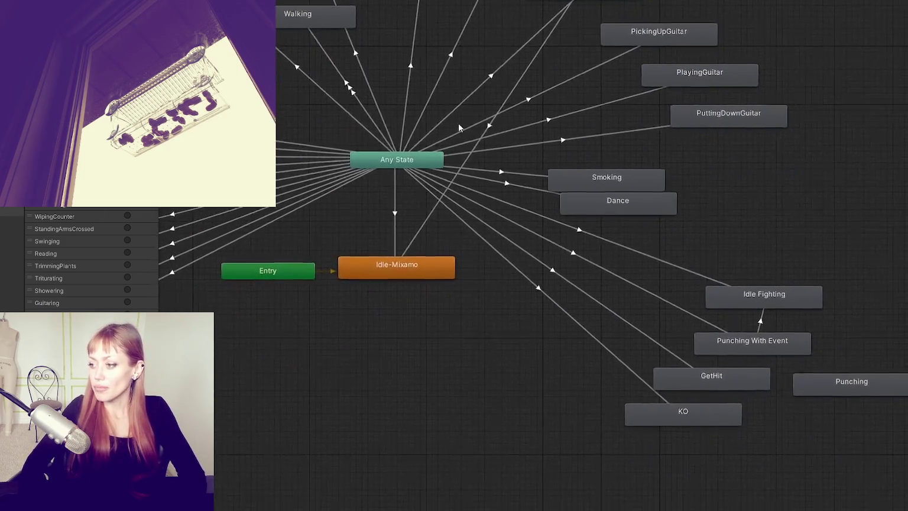
# - Centre the graph on Any State, Entry and Idle-Mixamo, and select the top state
pyautogui.scroll(4, 629, 256)
pyautogui.moveTo(628, 256); pyautogui.dragTo(694, 365)
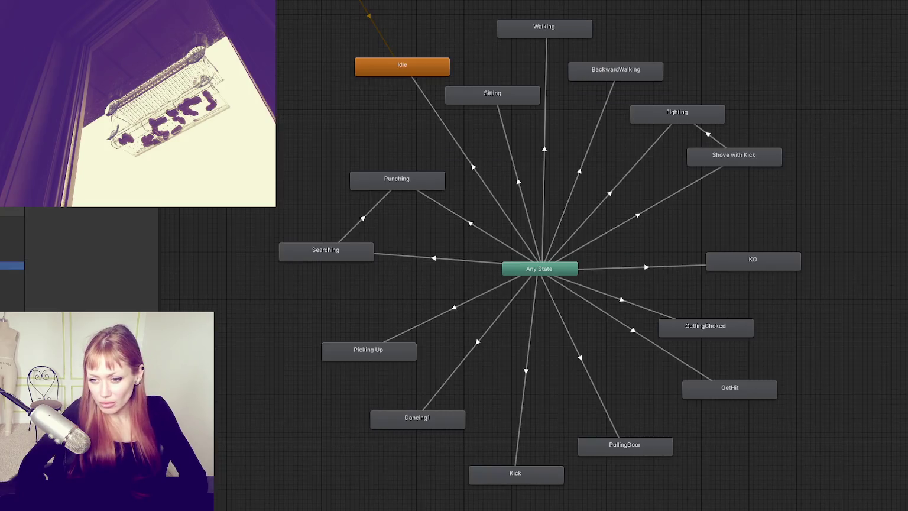
pyautogui.moveTo(510, 214); pyautogui.dragTo(399, 139)
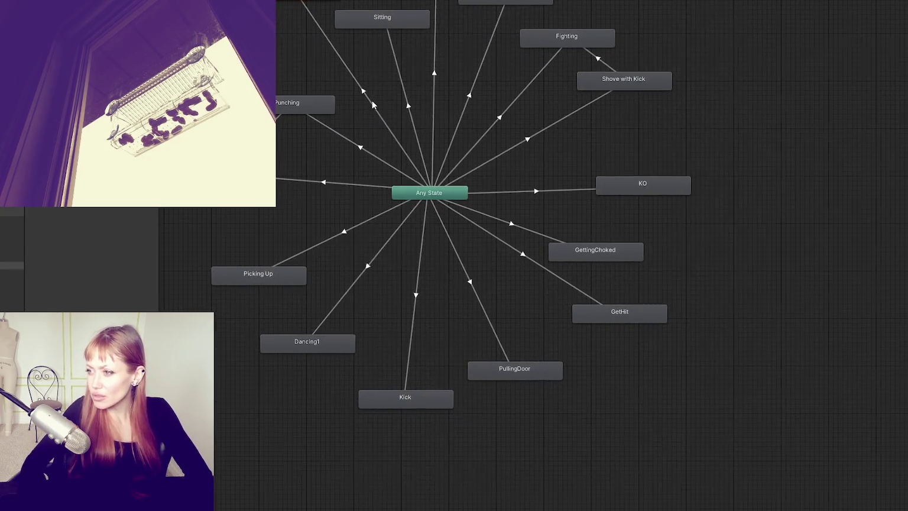
pyautogui.click(516, 3)
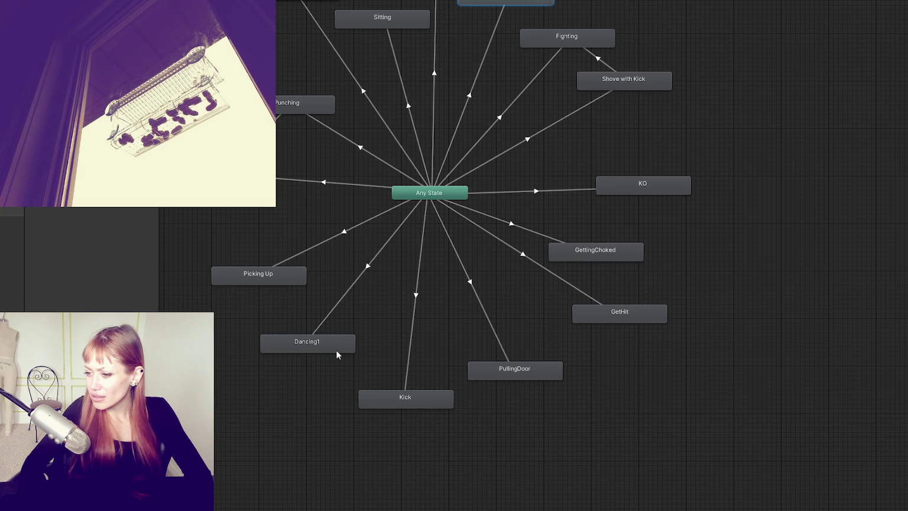
# - Inspect the Kick and Shove with Kick states and their Any State transitions
pyautogui.click(405, 398)
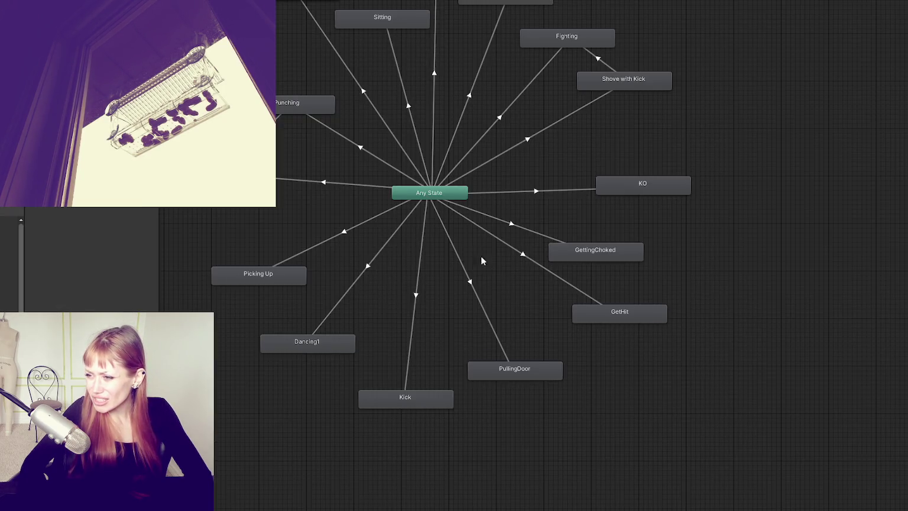
pyautogui.click(416, 302)
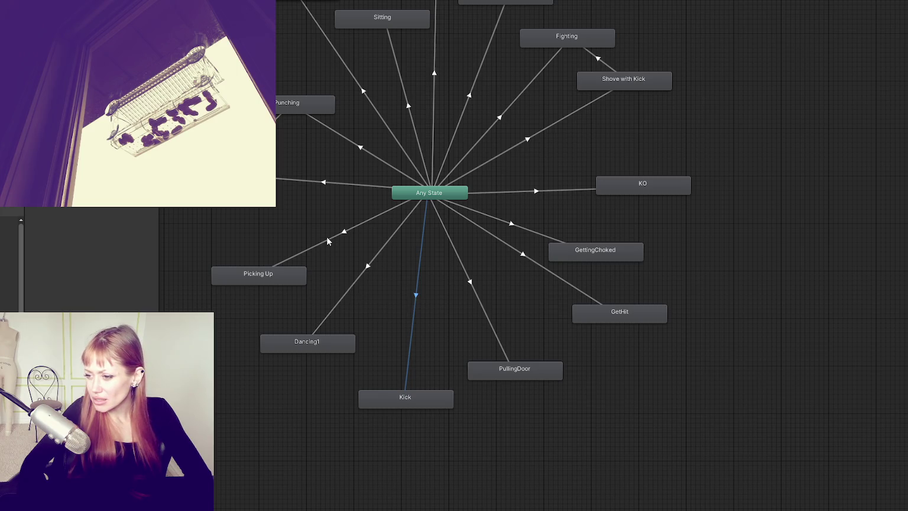
pyautogui.click(572, 118)
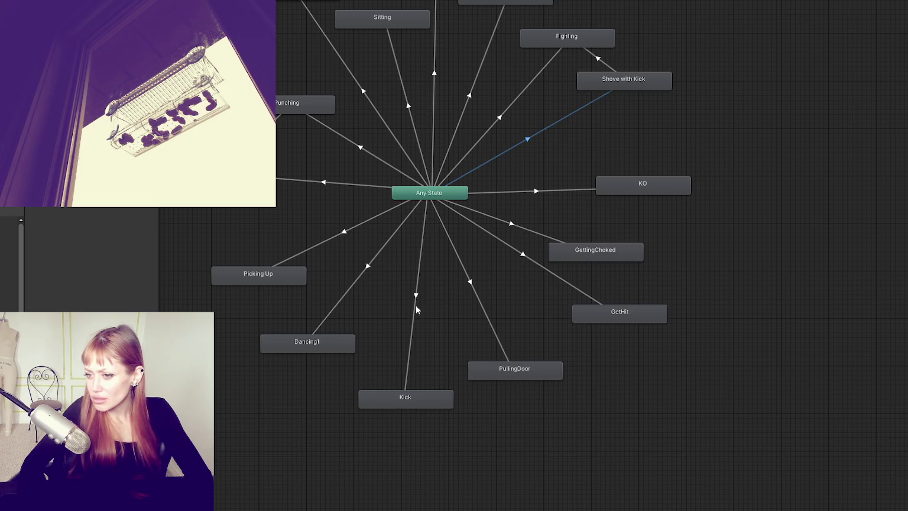
pyautogui.click(640, 81)
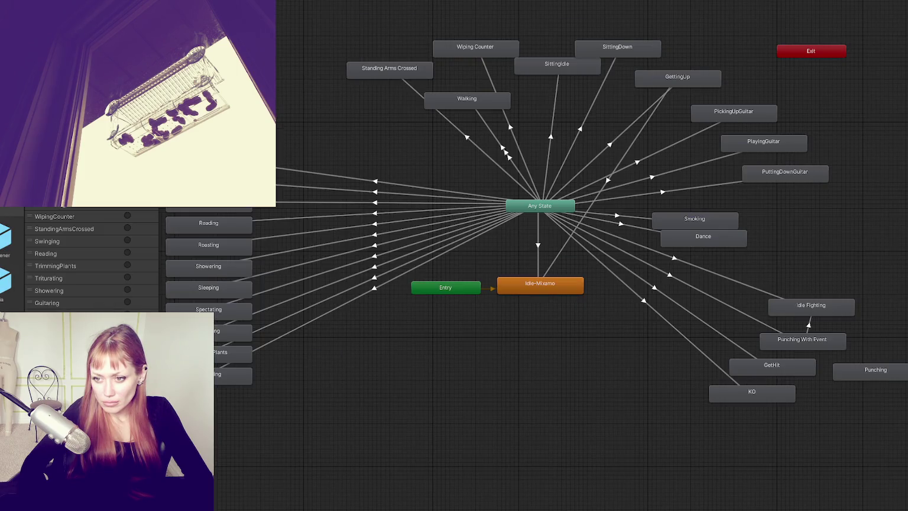
# - Add BackwardWalking and Kick states and make an Any State transition into Kick
pyautogui.moveTo(9, 219)
pyautogui.mouseDown()
pyautogui.moveTo(506, 399)
pyautogui.moveTo(768, 430)
pyautogui.mouseUp()
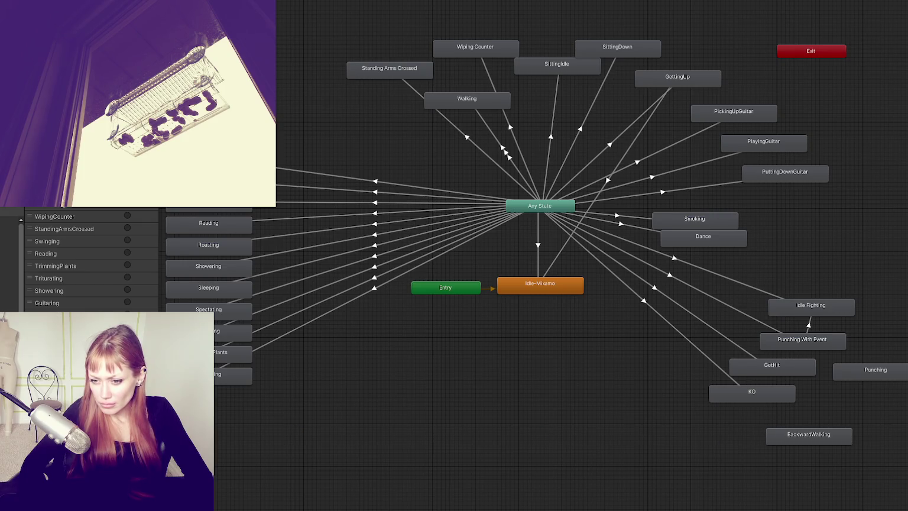
pyautogui.moveTo(609, 402)
pyautogui.mouseDown()
pyautogui.moveTo(832, 417)
pyautogui.moveTo(636, 370)
pyautogui.mouseUp()
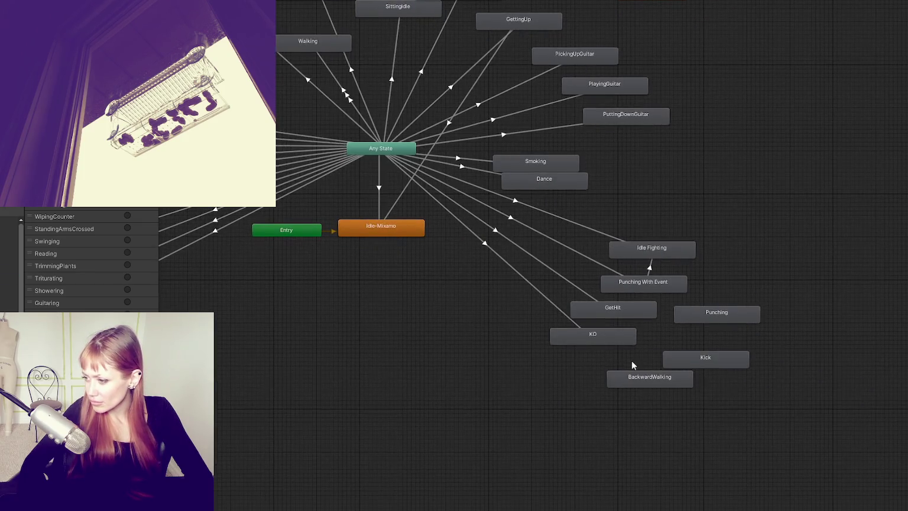
pyautogui.rightClick(394, 148)
pyautogui.click(413, 154)
pyautogui.click(695, 359)
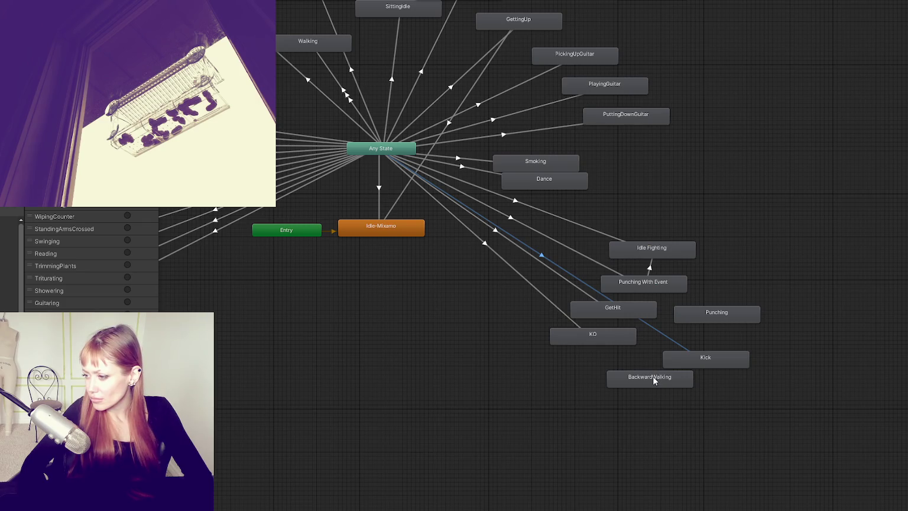
# - Add an Any State transition into BackwardWalking, then select the Kick state
pyautogui.rightClick(381, 148)
pyautogui.click(413, 151)
pyautogui.click(663, 378)
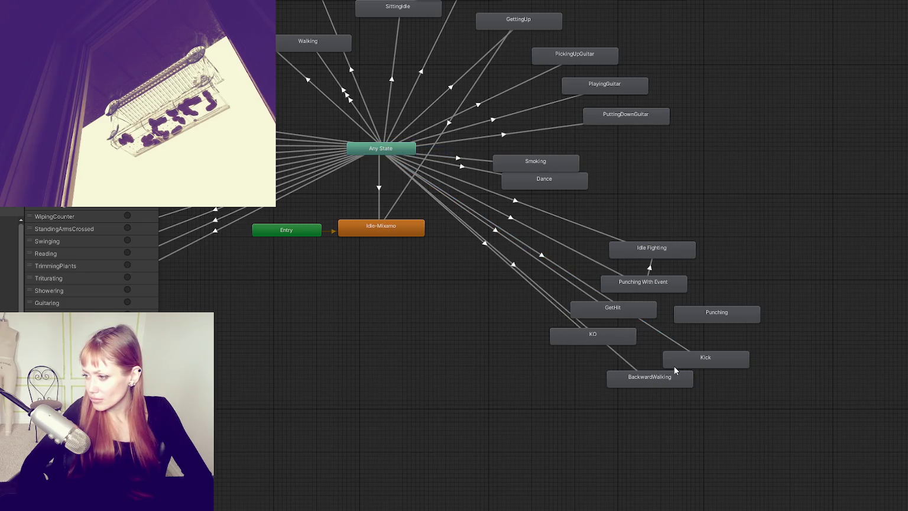
pyautogui.click(675, 366)
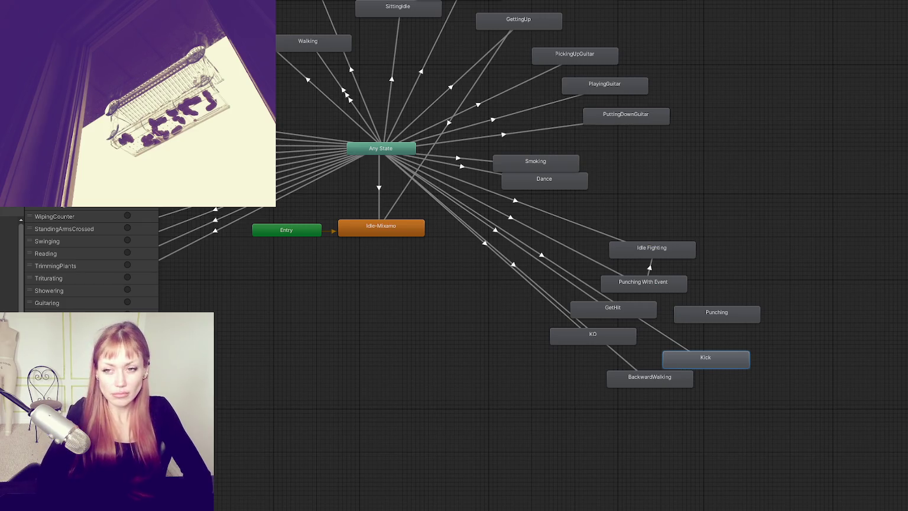
# - Rename Kick to 'Shove with kick' and inspect the Any State to BackwardWalking transition
pyautogui.press('Return')
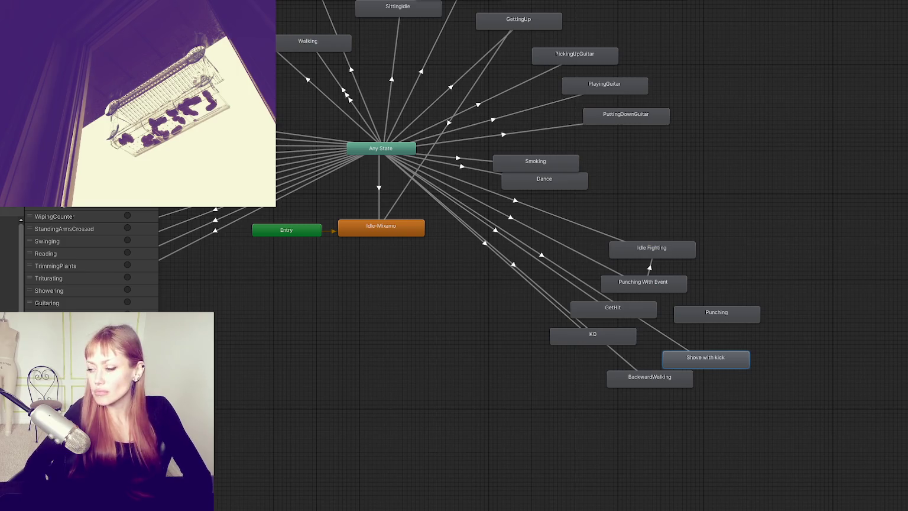
pyautogui.click(619, 378)
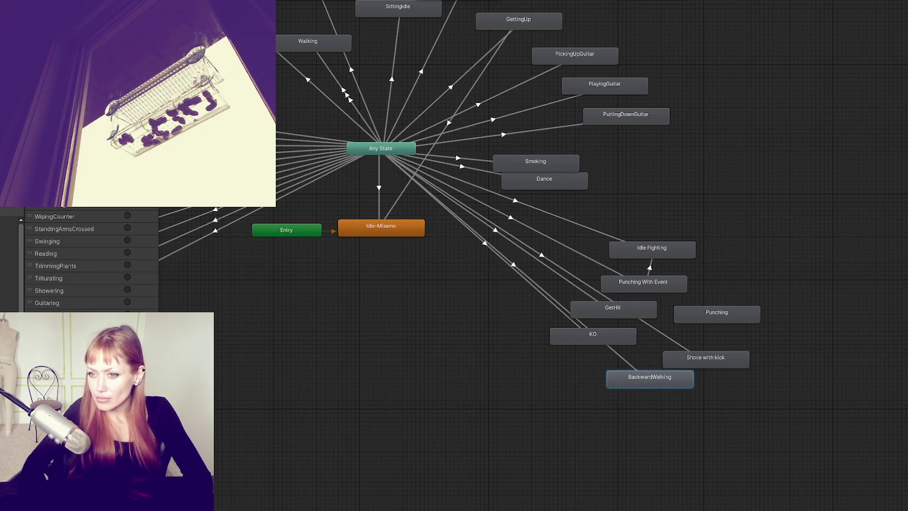
pyautogui.click(613, 355)
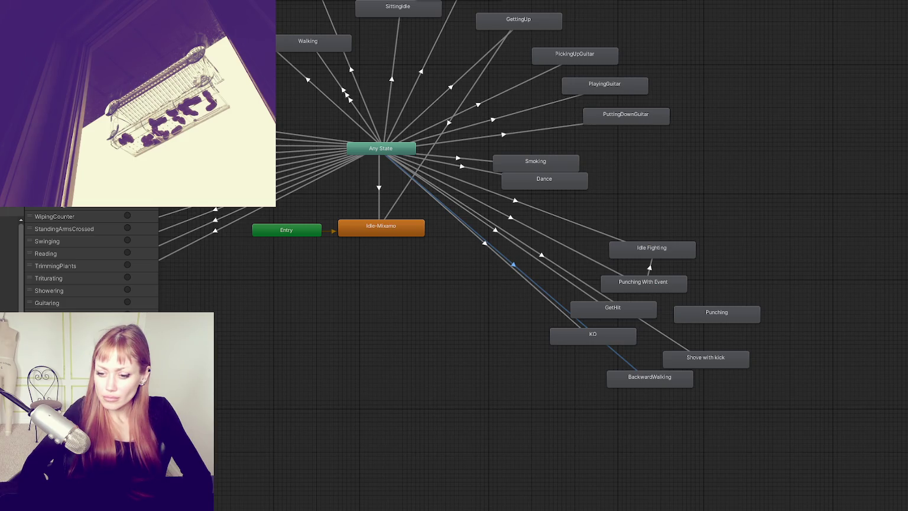
pyautogui.click(436, 308)
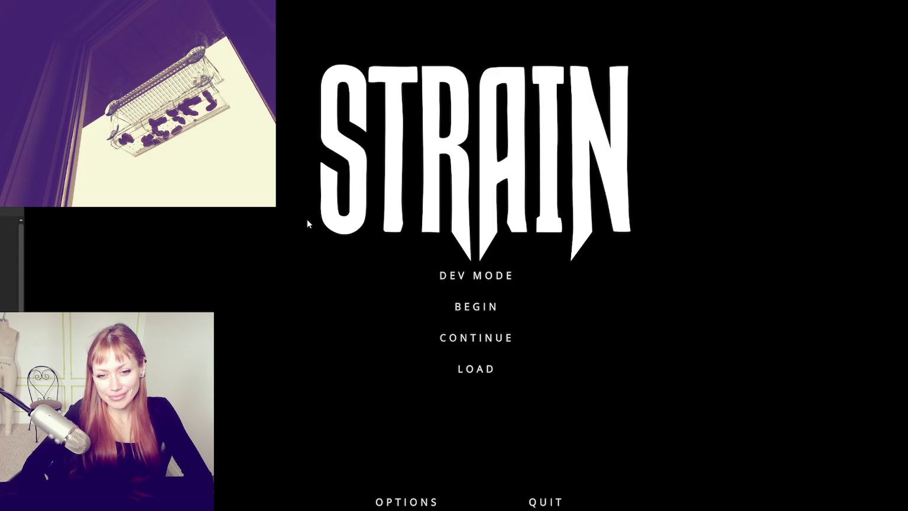
pyautogui.click(450, 275)
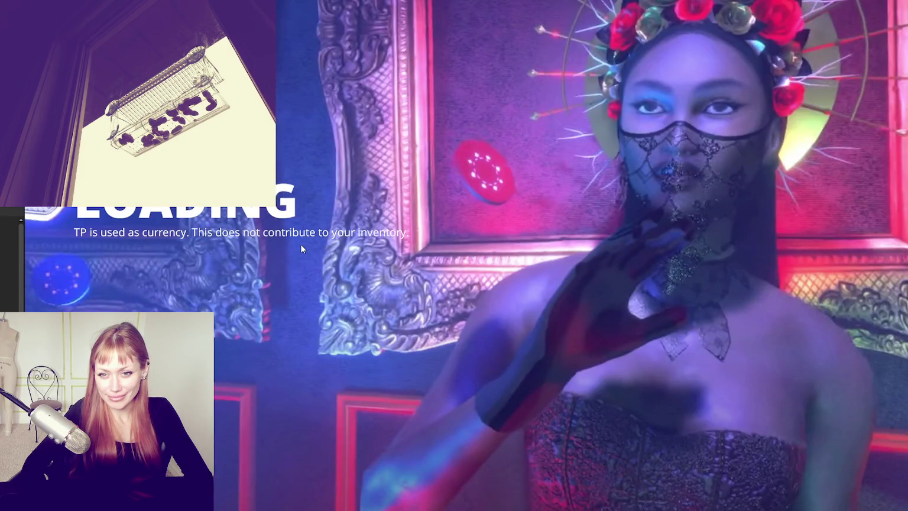
pyautogui.press('w')
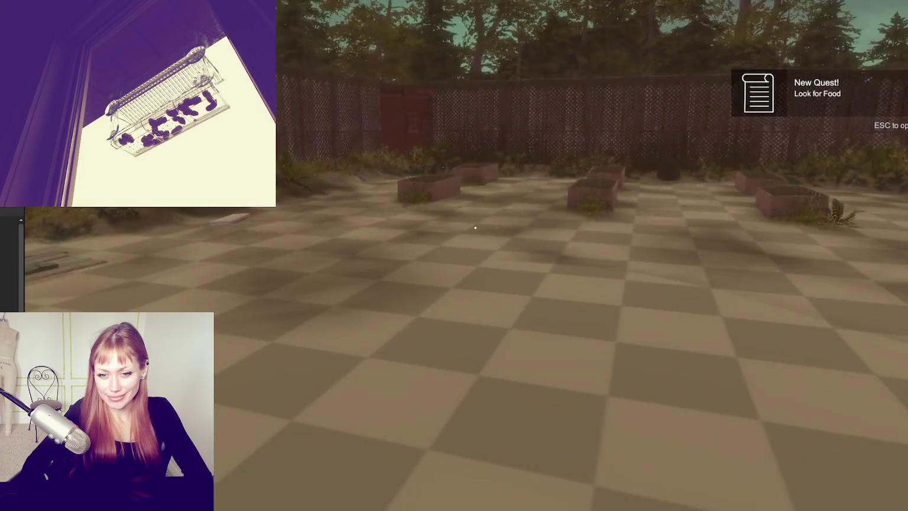
pyautogui.press('w')
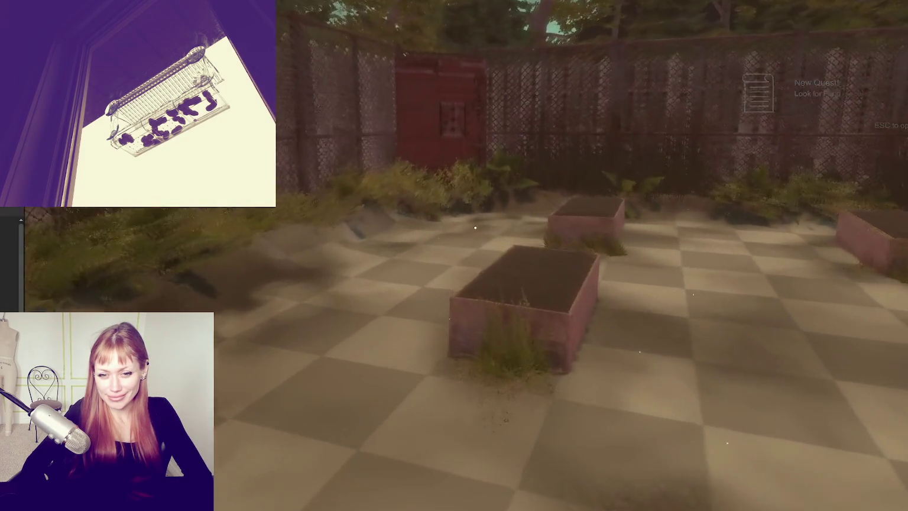
pyautogui.press('w')
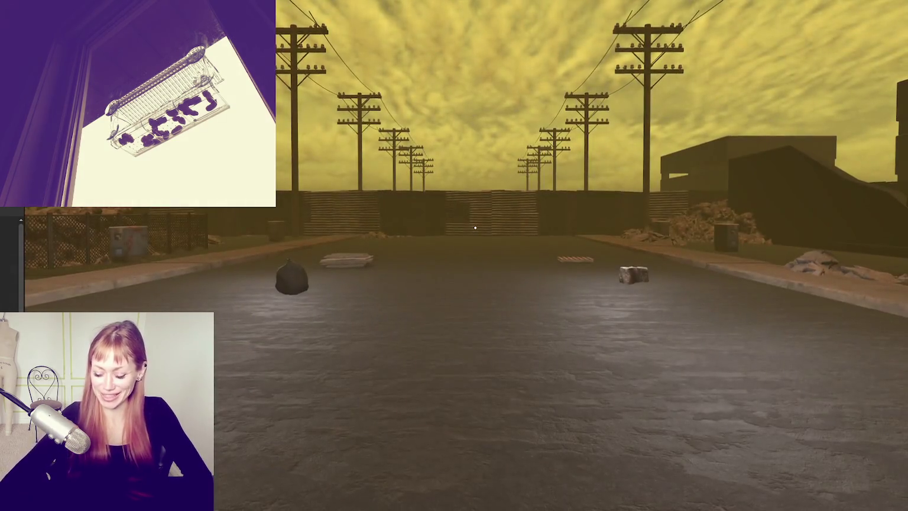
pyautogui.press('w')
pyautogui.press('w')
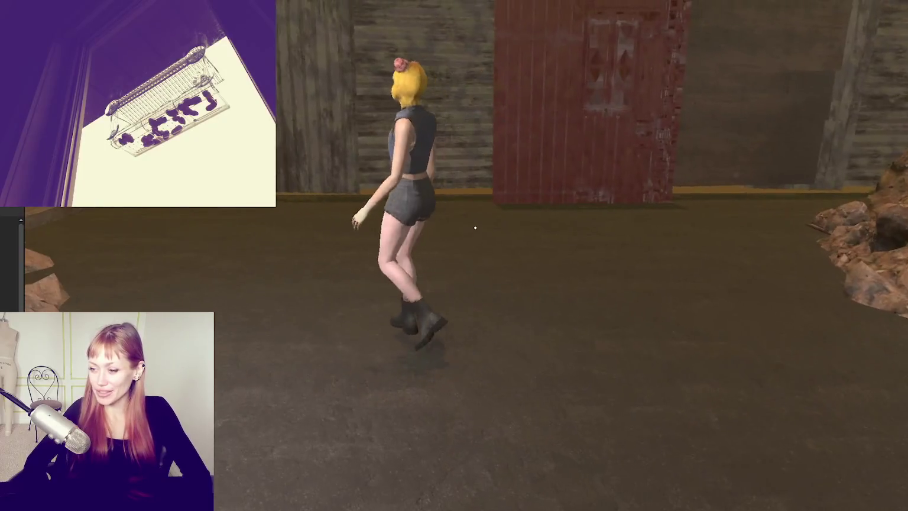
pyautogui.press('Escape')
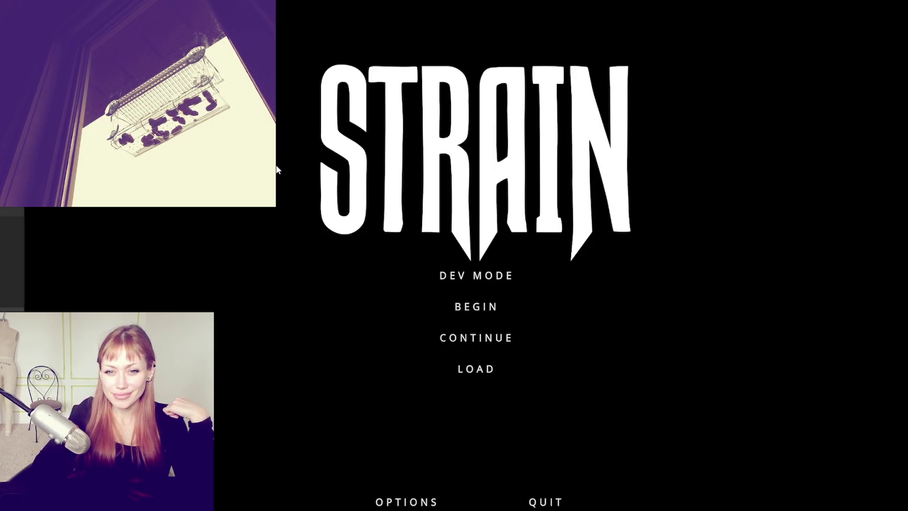
# - Start dev mode, walk through the red gate into the test street, and pause
pyautogui.click(450, 277)
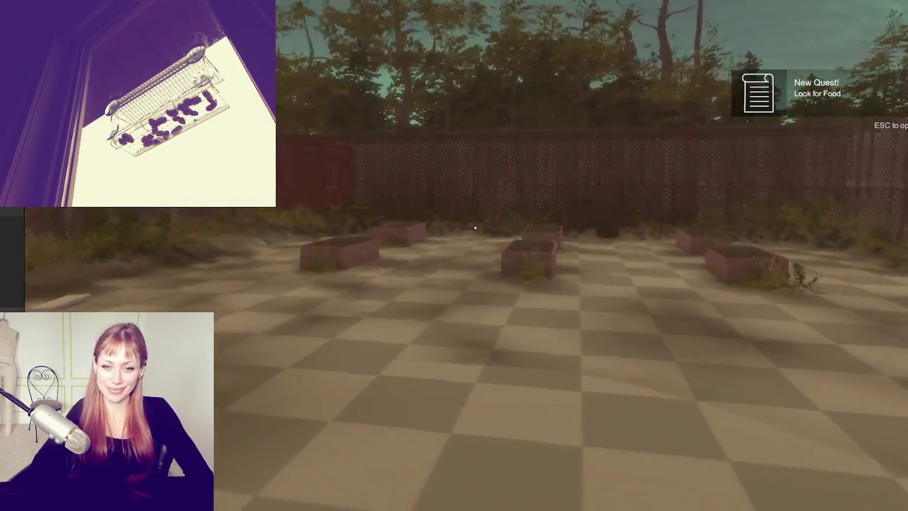
pyautogui.press('w')
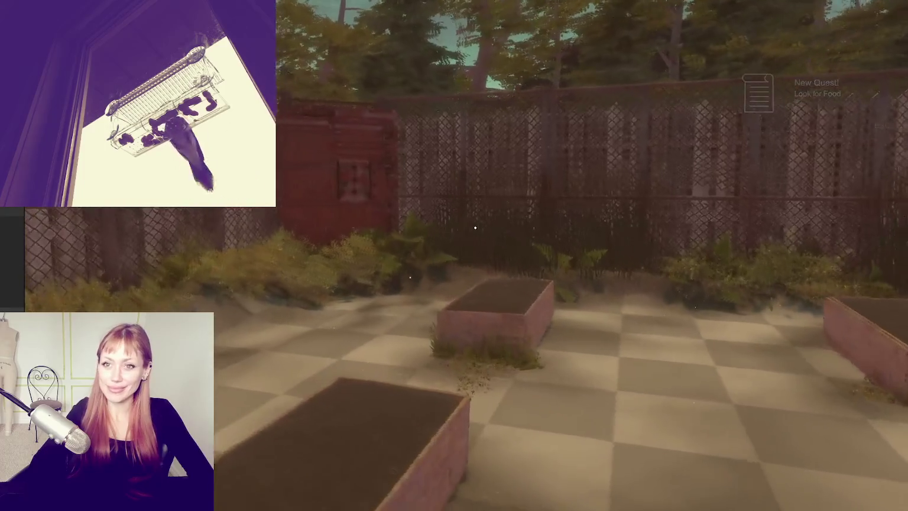
pyautogui.press('w')
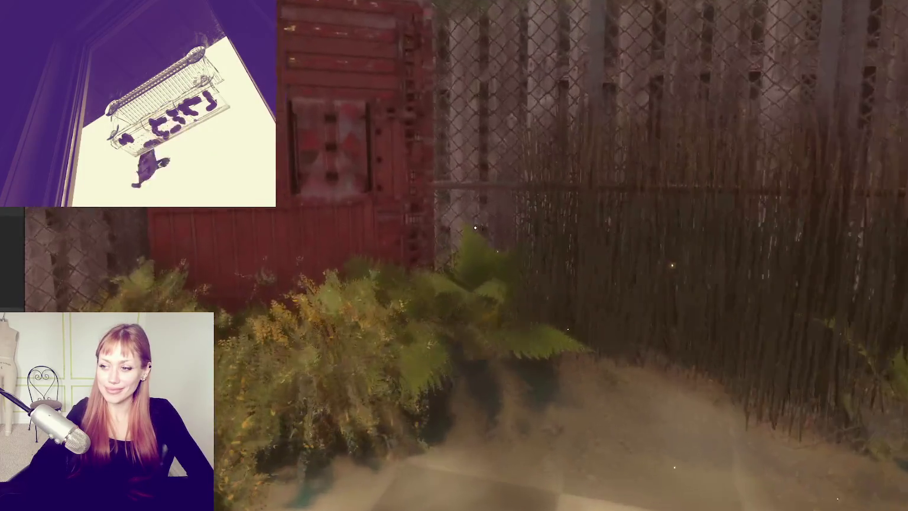
pyautogui.press('w')
pyautogui.press('e')
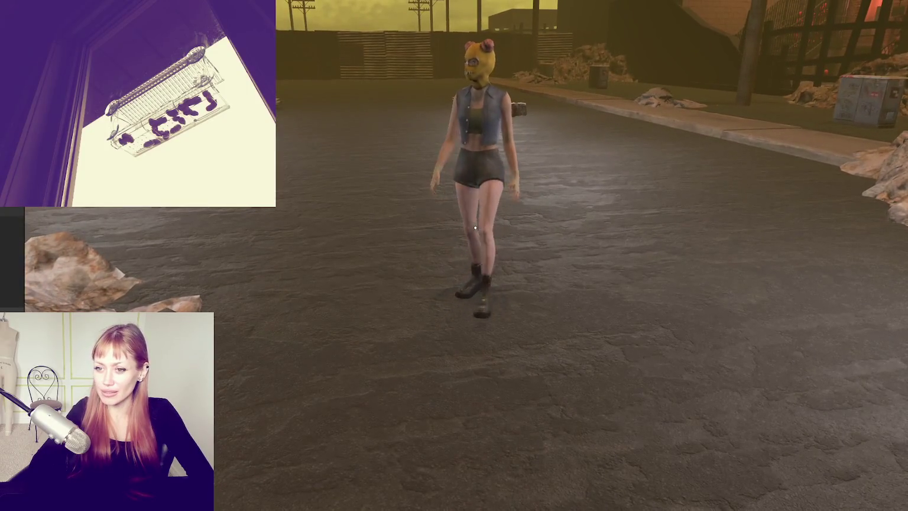
pyautogui.press('Escape')
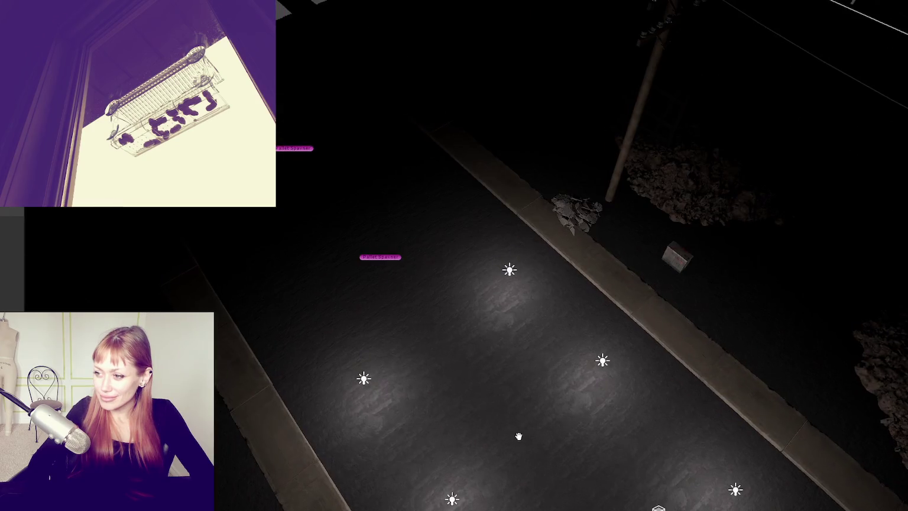
pyautogui.moveTo(518, 436)
pyautogui.mouseDown()
pyautogui.moveTo(527, 405)
pyautogui.moveTo(496, 387)
pyautogui.moveTo(532, 248)
pyautogui.mouseUp()
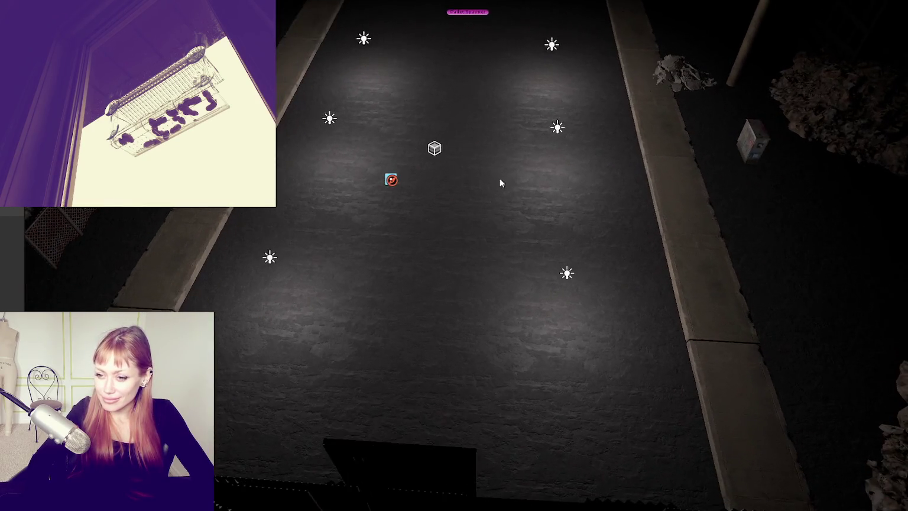
# - Select the street's box colliders, then the NPC to show the cyan NavMesh overlay
pyautogui.scroll(3, 500, 178)
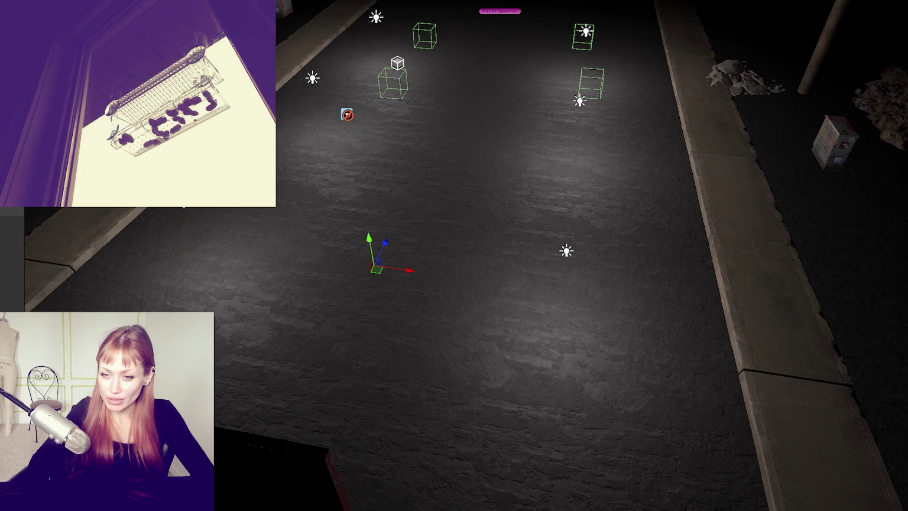
pyautogui.press('Escape')
pyautogui.click(377, 269)
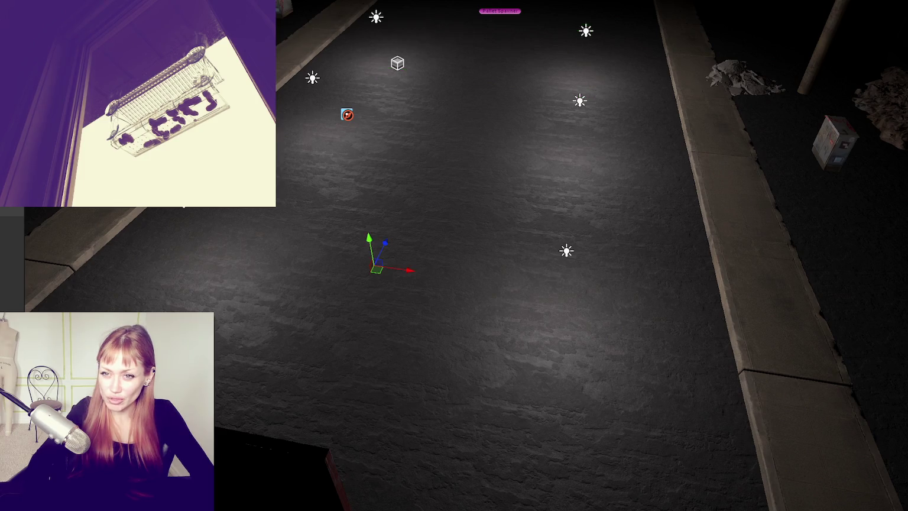
pyautogui.press('Escape')
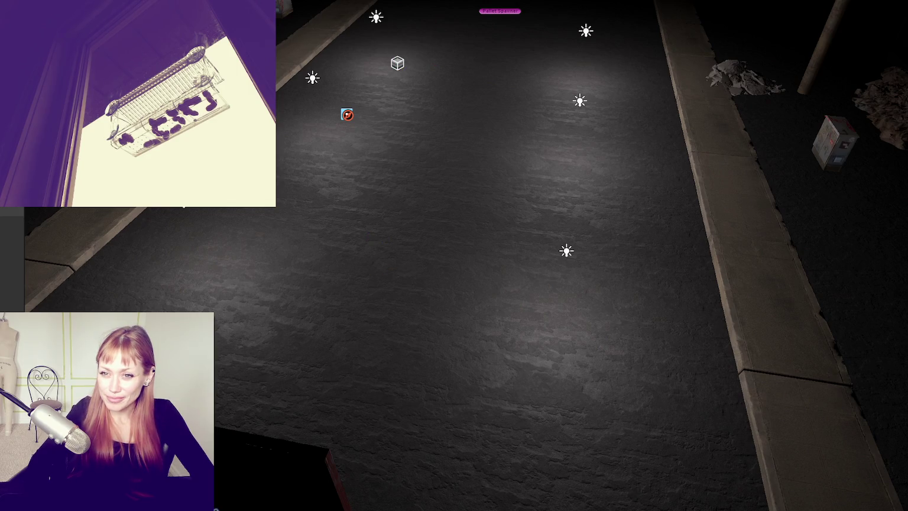
pyautogui.click(283, 467)
pyautogui.click(375, 266)
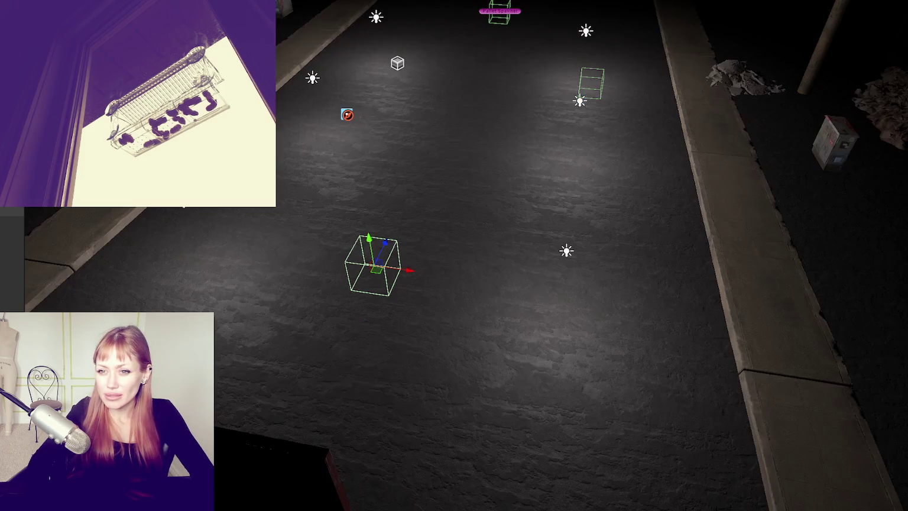
pyautogui.click(347, 115)
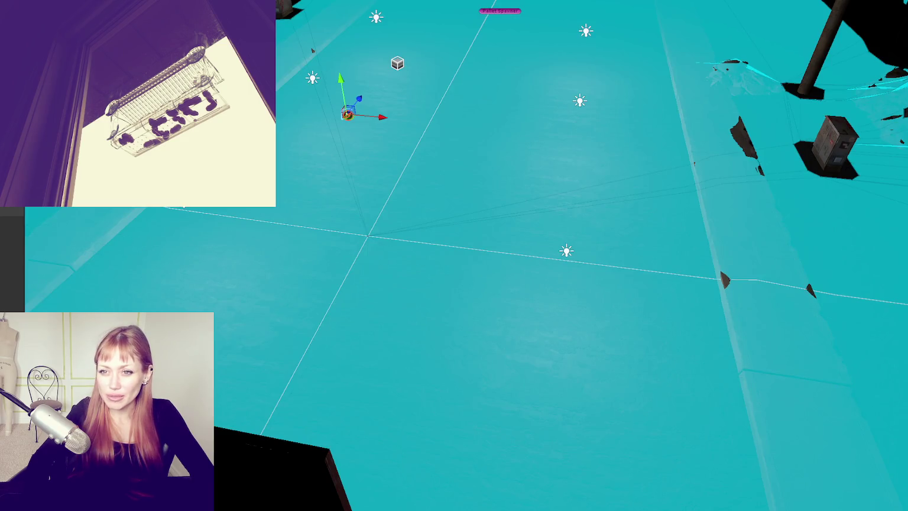
# - Select a trigger box collider on the street in the Scene view
pyautogui.click(373, 265)
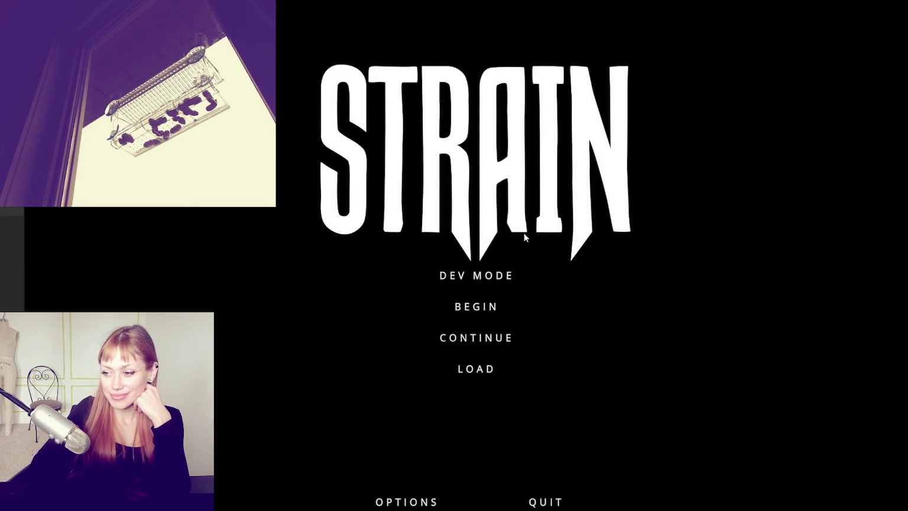
# - Choose DEV MODE on the STRAIN title menu to load the courtyard
pyautogui.click(478, 273)
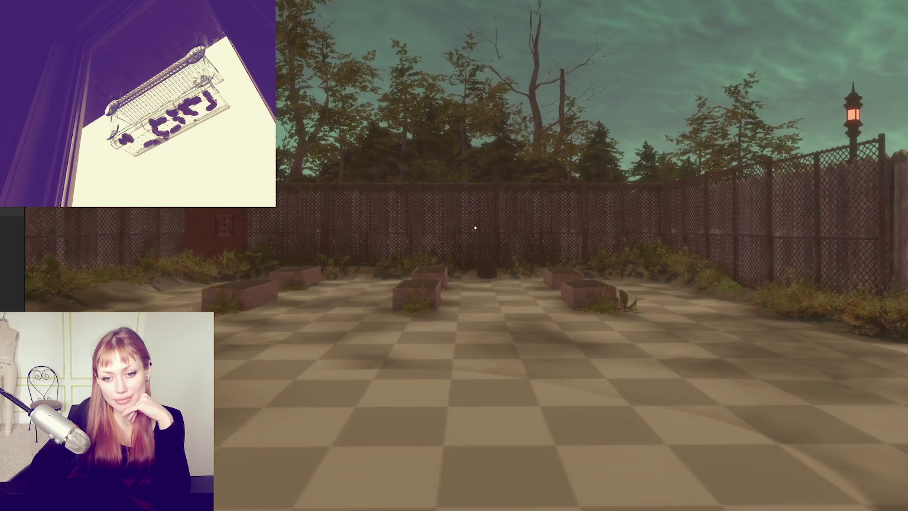
# - Walk up to the red gate, enter the test street, and pause the game
pyautogui.press('w')
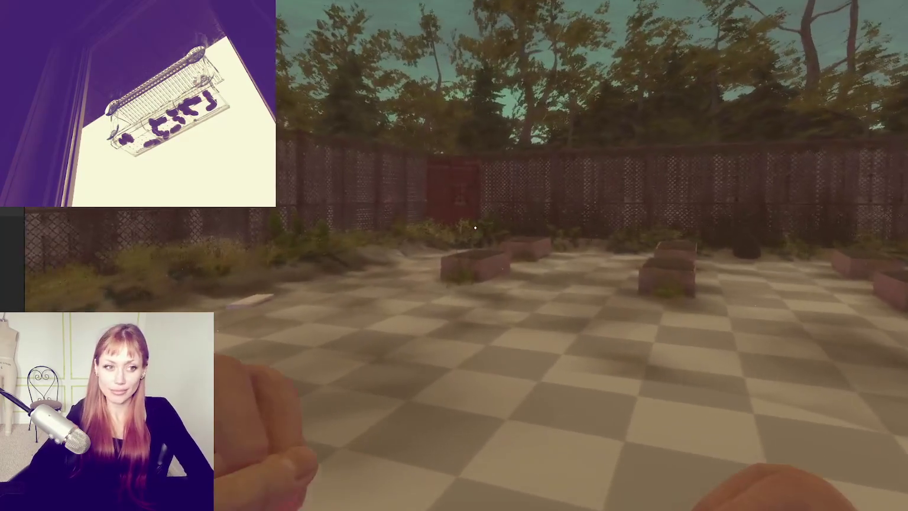
pyautogui.press('w')
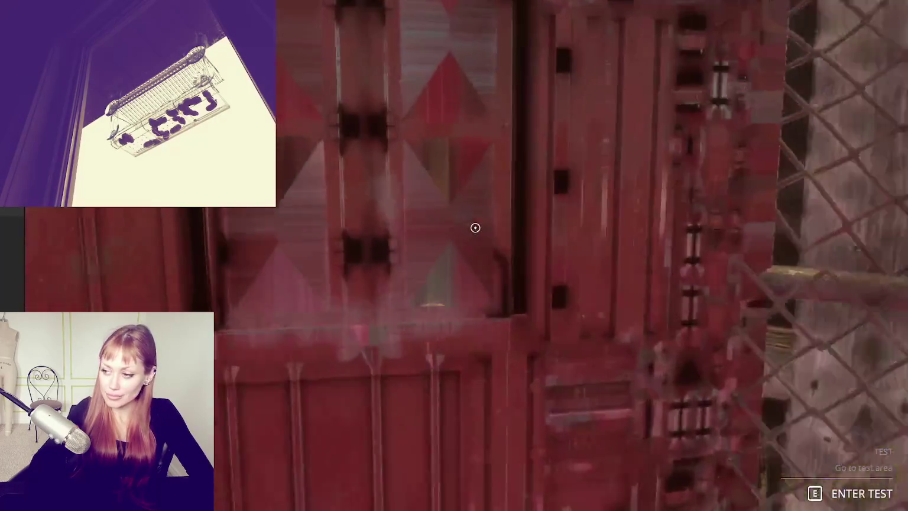
pyautogui.press('e')
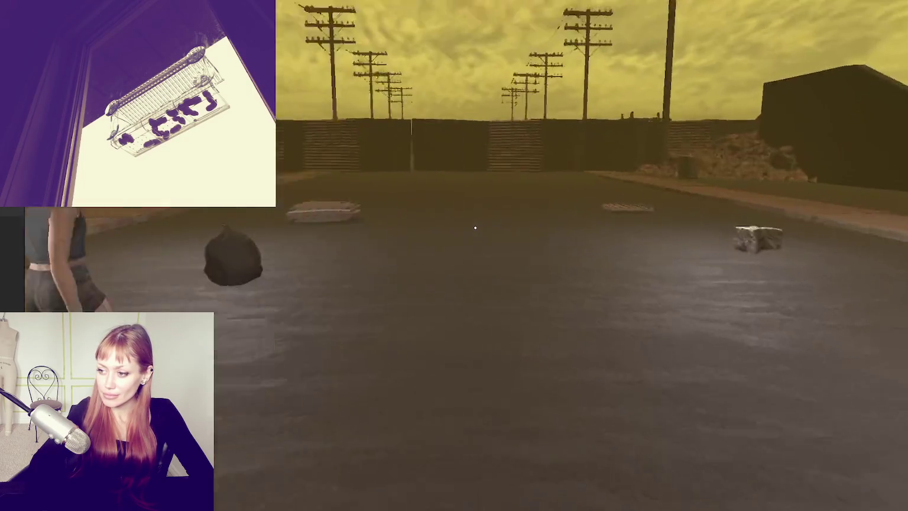
pyautogui.press('Escape')
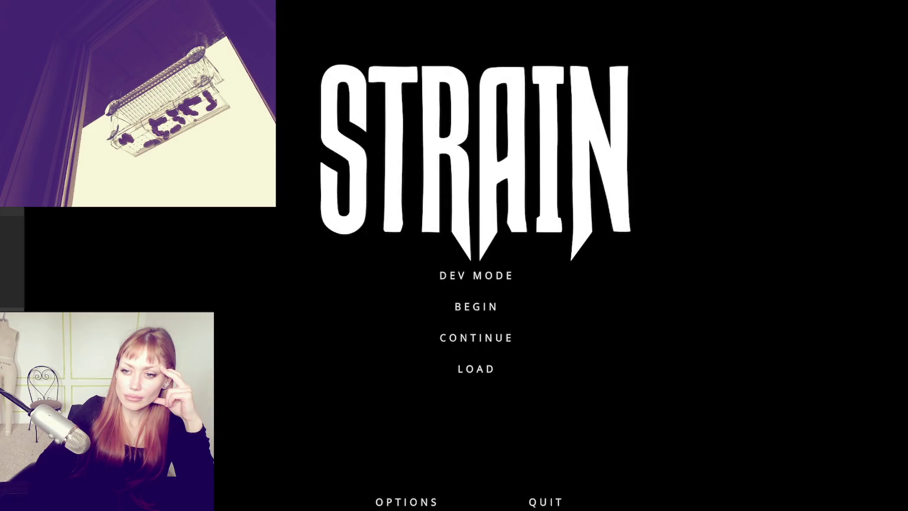
# - Start DEV MODE, cross the courtyard through the red door, then pause
pyautogui.click(512, 268)
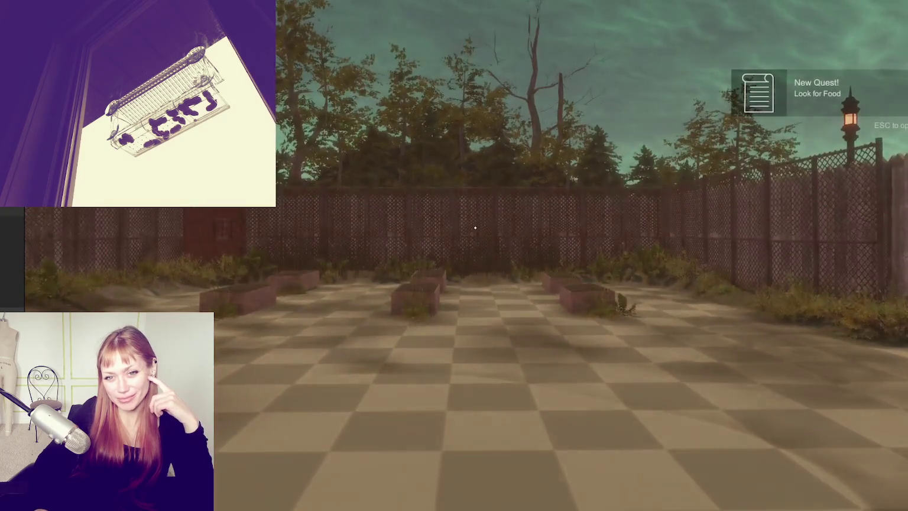
pyautogui.press('w')
pyautogui.press('w')
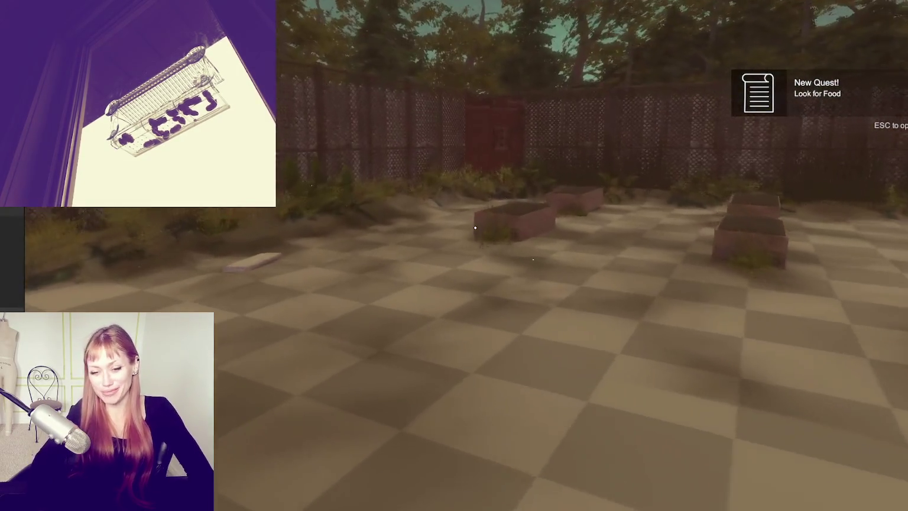
pyautogui.press('w')
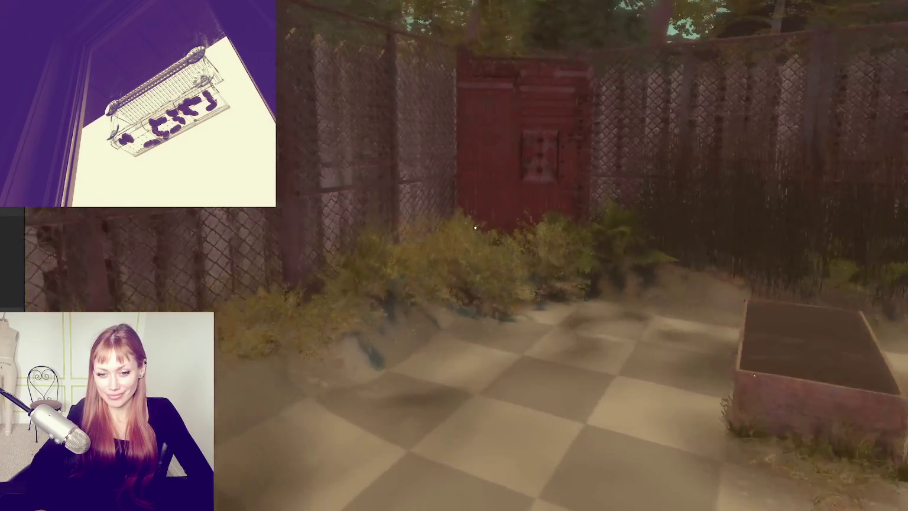
pyautogui.press('e')
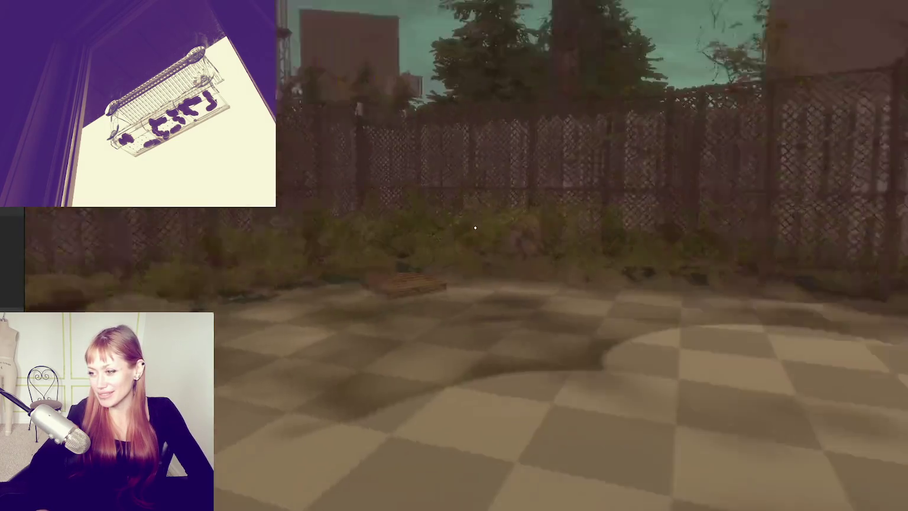
pyautogui.press('Escape')
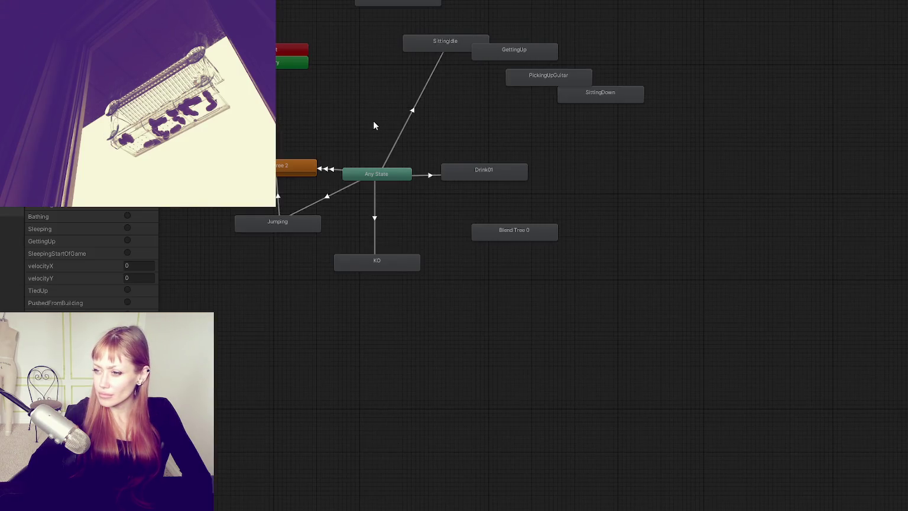
# - Zoom in on the Animator graph showing Blend Tree 2 beside Any State
pyautogui.scroll(4, 345, 103)
# - Pan and zoom the Animator graph to bring the fighting states and Any State transitions into view
pyautogui.moveTo(605, 32); pyautogui.dragTo(439, 134)
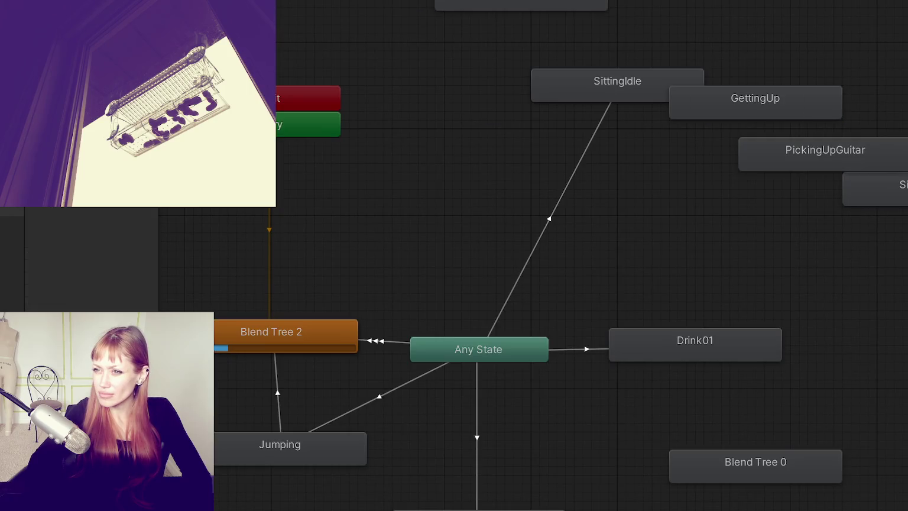
pyautogui.scroll(-4, 456, 63)
pyautogui.moveTo(417, 55)
pyautogui.mouseDown()
pyautogui.moveTo(487, 101)
pyautogui.moveTo(519, 101)
pyautogui.mouseUp()
pyautogui.scroll(1, 519, 100)
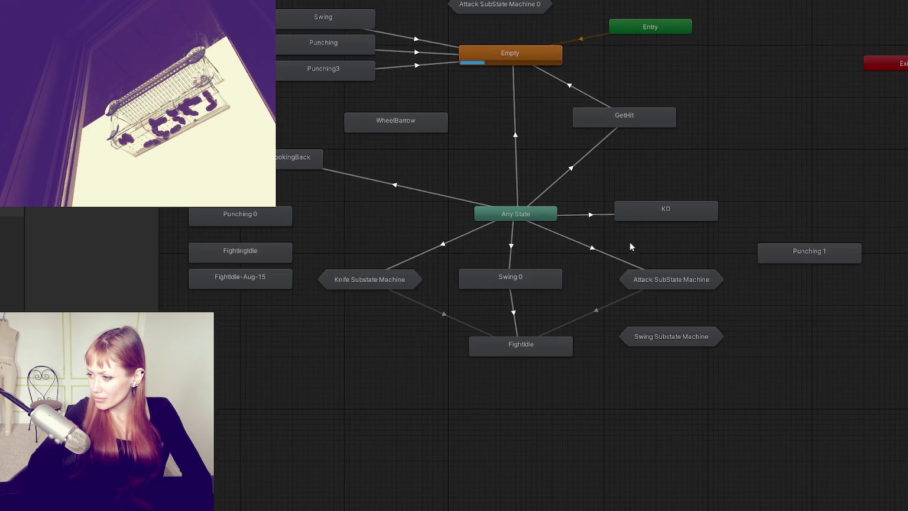
pyautogui.scroll(2, 547, 331)
pyautogui.moveTo(374, 146)
pyautogui.mouseDown()
pyautogui.moveTo(542, 139)
pyautogui.moveTo(535, 116)
pyautogui.mouseUp()
pyautogui.moveTo(530, 170)
pyautogui.mouseDown()
pyautogui.moveTo(469, 262)
pyautogui.moveTo(448, 339)
pyautogui.moveTo(326, 360)
pyautogui.moveTo(261, 275)
pyautogui.mouseUp()
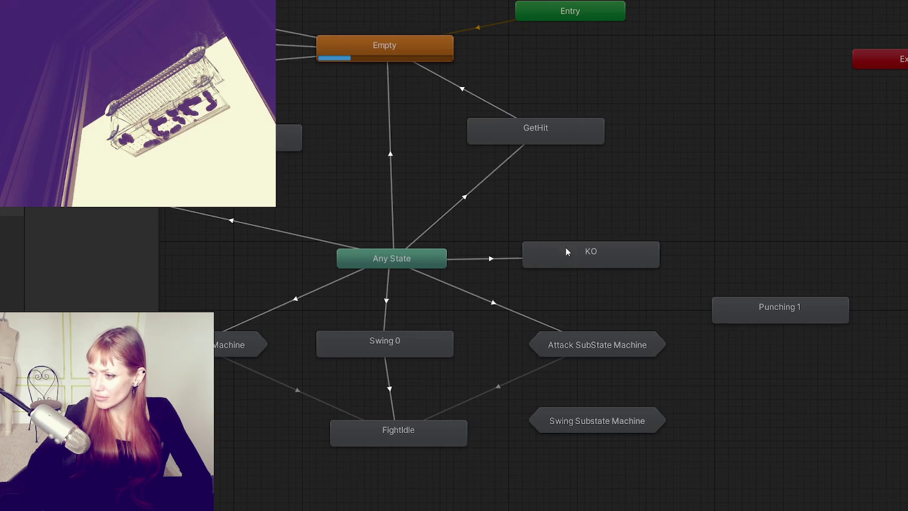
# - Select the KO state and its Any State → KO transition to view it in the Inspector
pyautogui.click(587, 253)
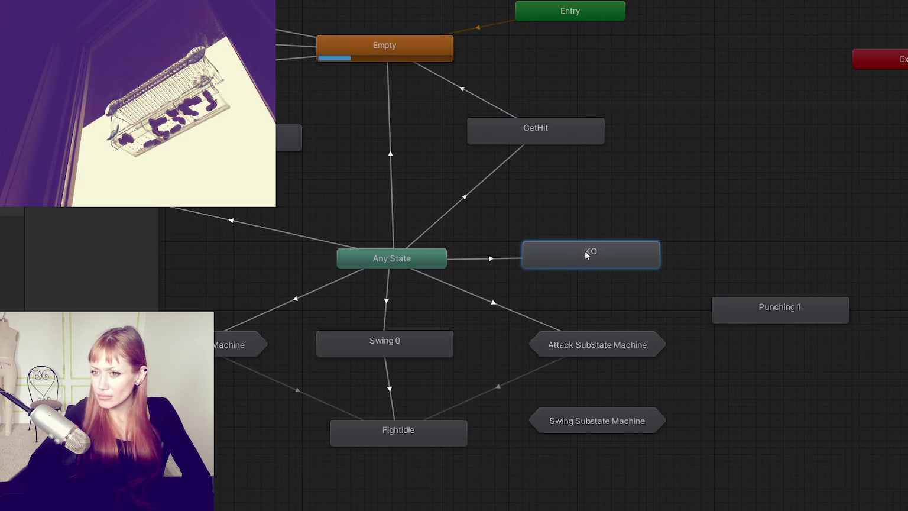
pyautogui.click(473, 259)
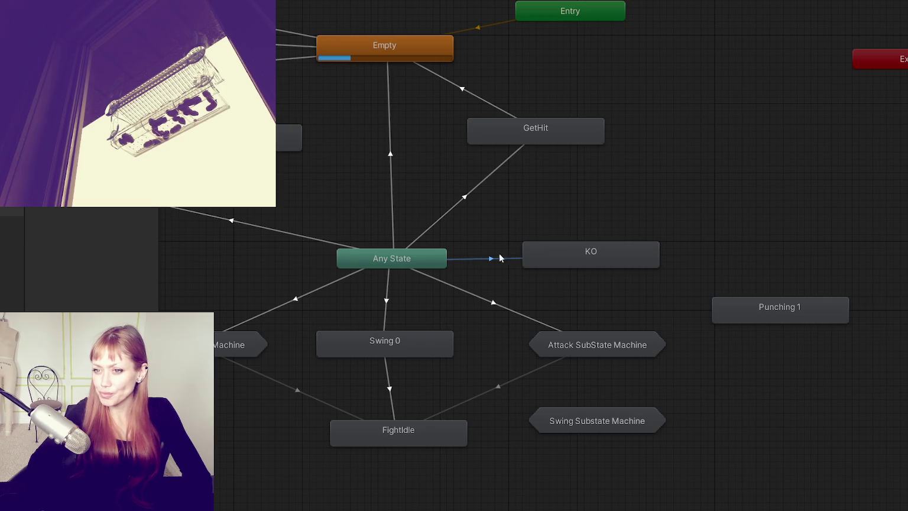
pyautogui.click(572, 251)
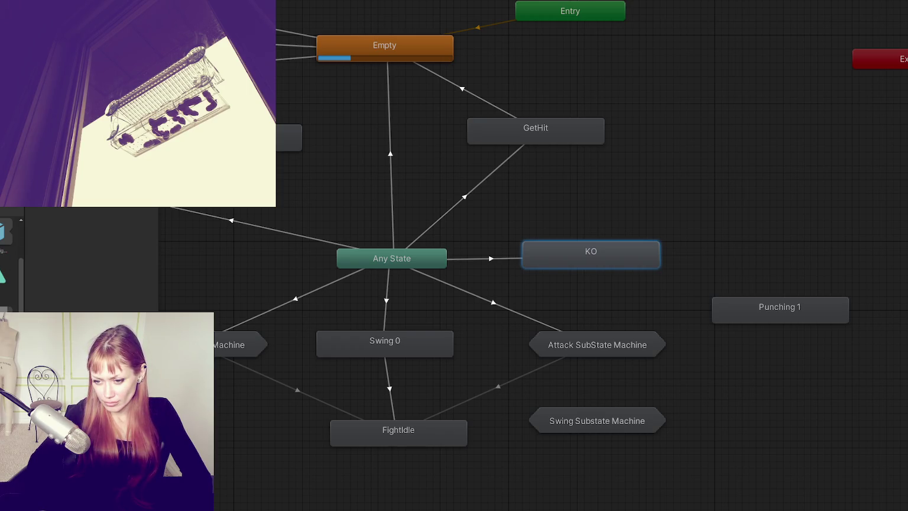
pyautogui.scroll(2, 12, 260)
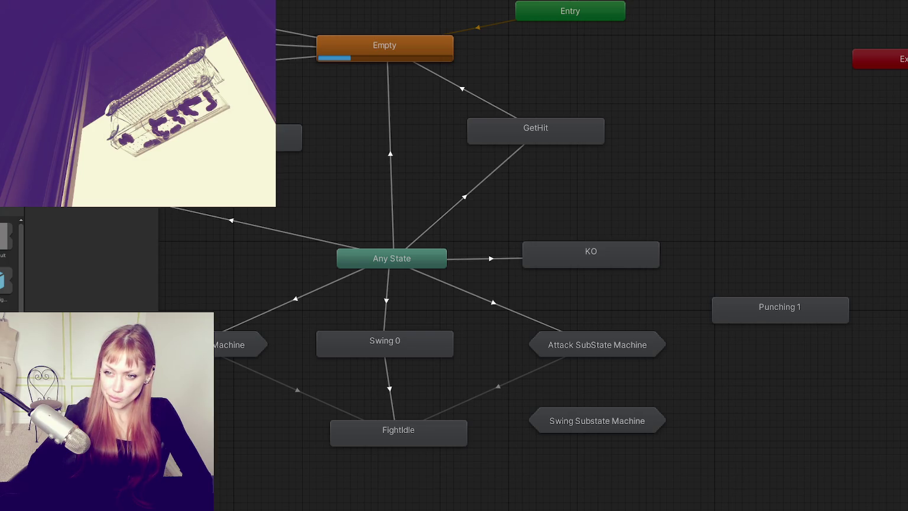
pyautogui.click(495, 261)
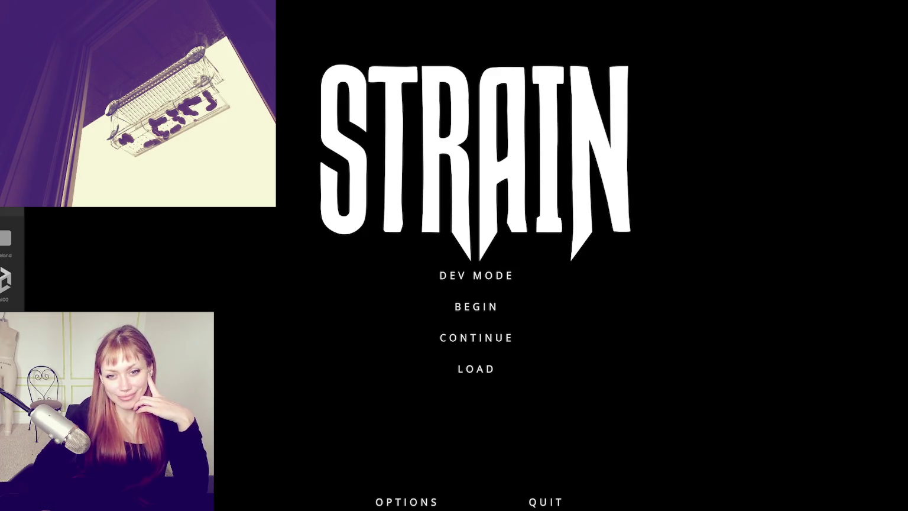
# - Choose DEV MODE on the STRAIN title menu to start the game
pyautogui.click(495, 275)
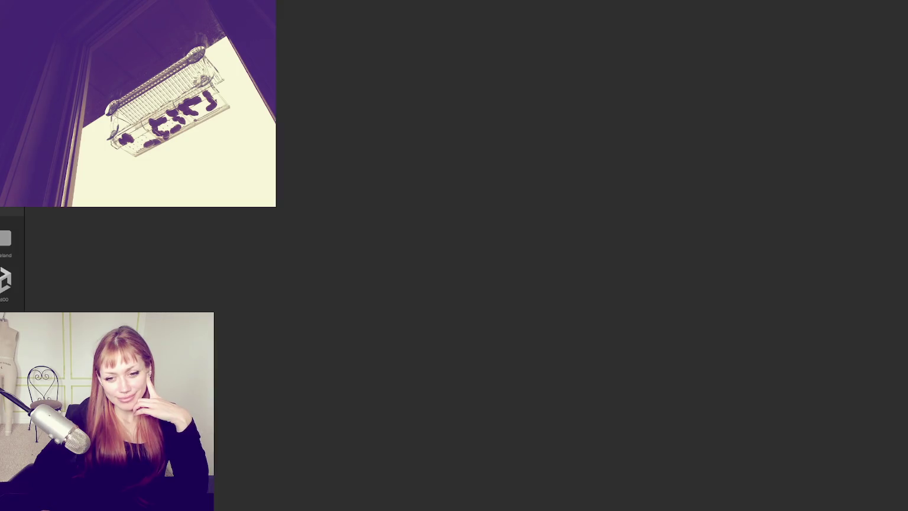
# - Walk past the planters up to the red shed, then save the scene
pyautogui.press('w')
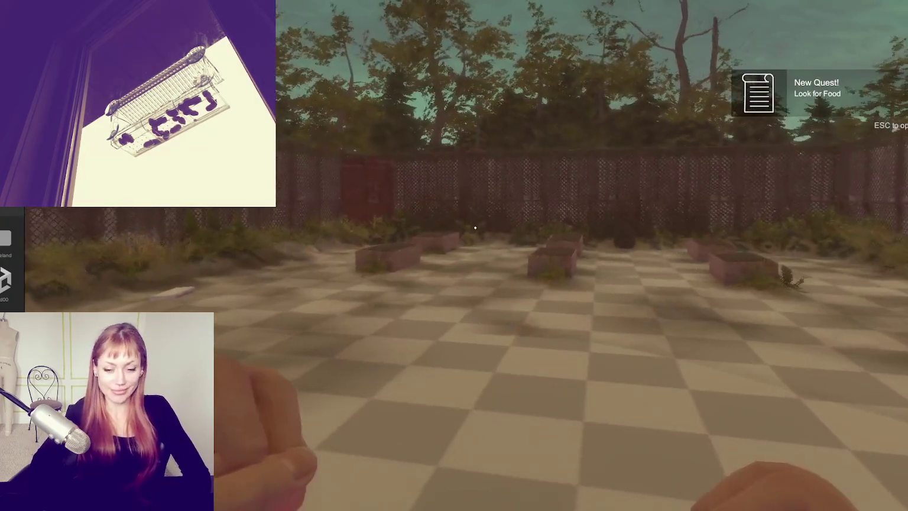
pyautogui.press('w')
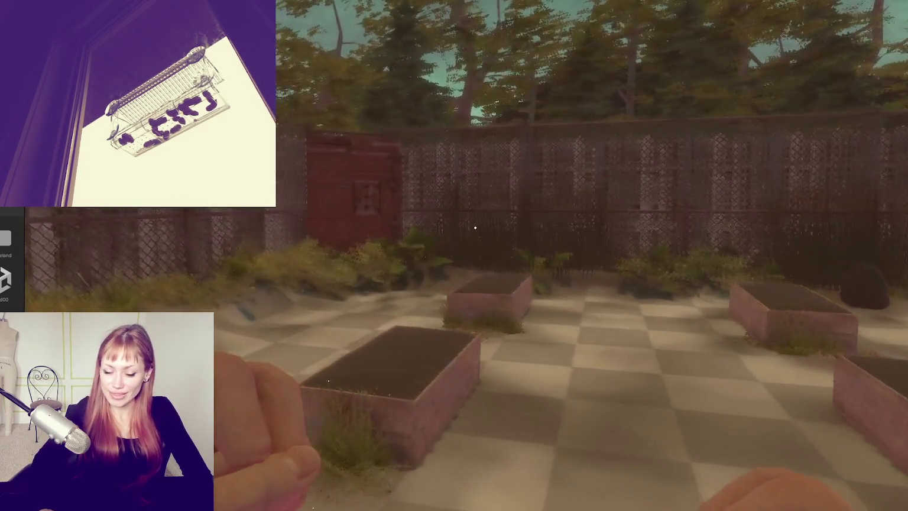
pyautogui.press('w')
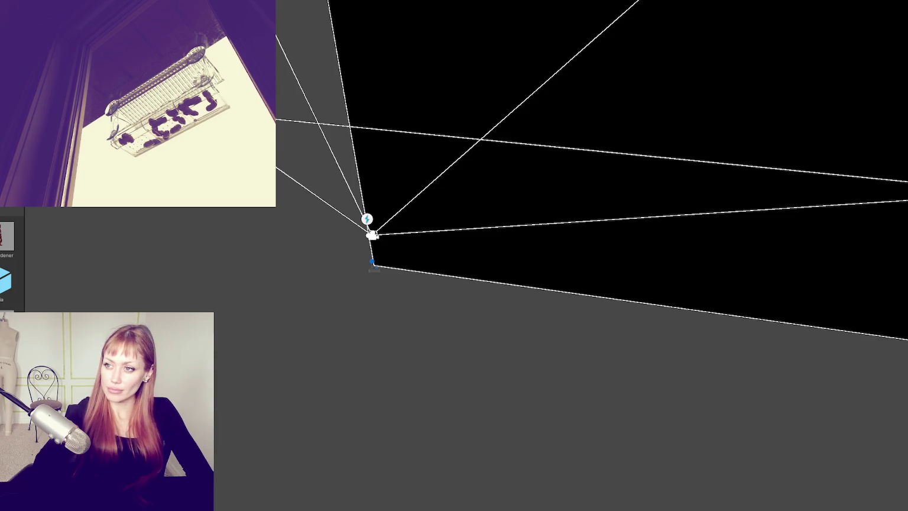
pyautogui.hotkey('ctrl', 's')
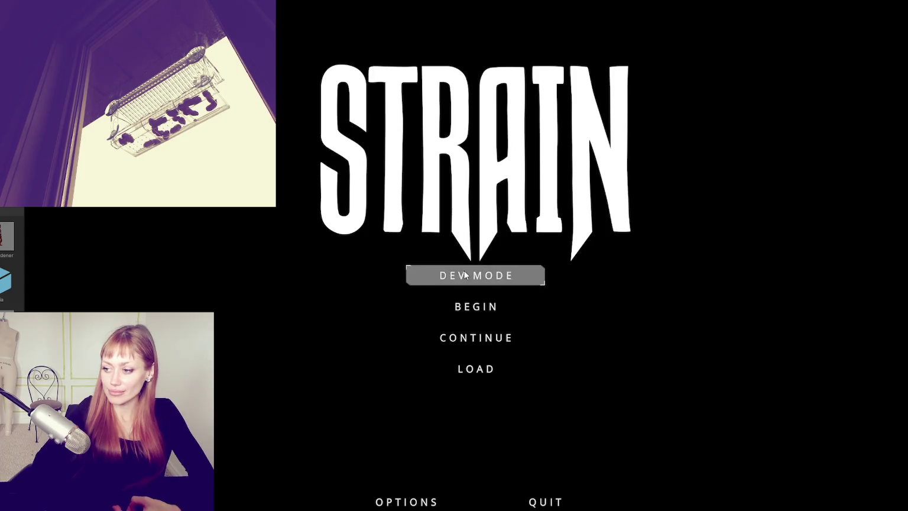
# - Start dev mode and walk through the red door into the test area
pyautogui.click(477, 275)
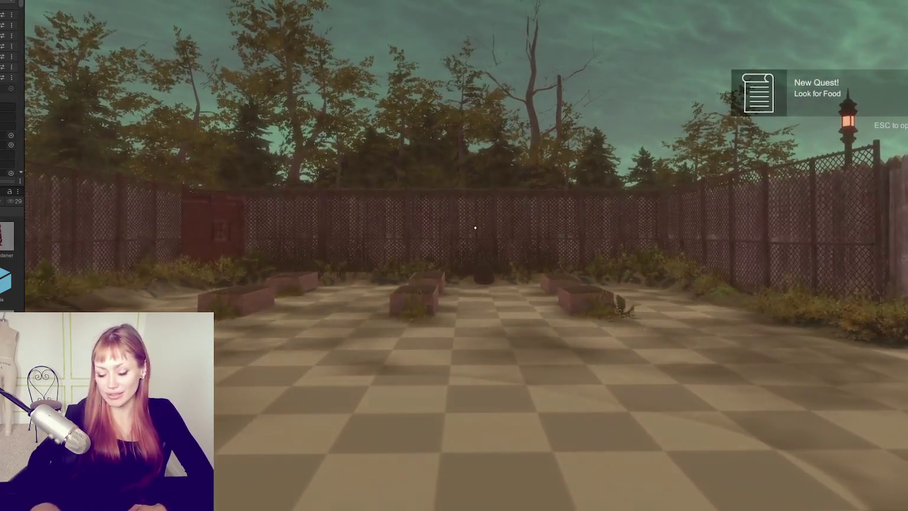
pyautogui.press('w')
pyautogui.click(474, 228)
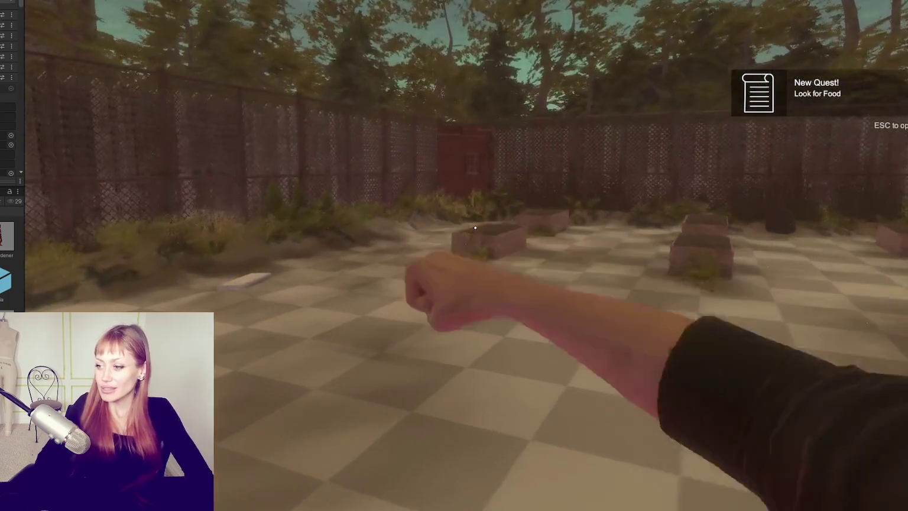
pyautogui.press('w')
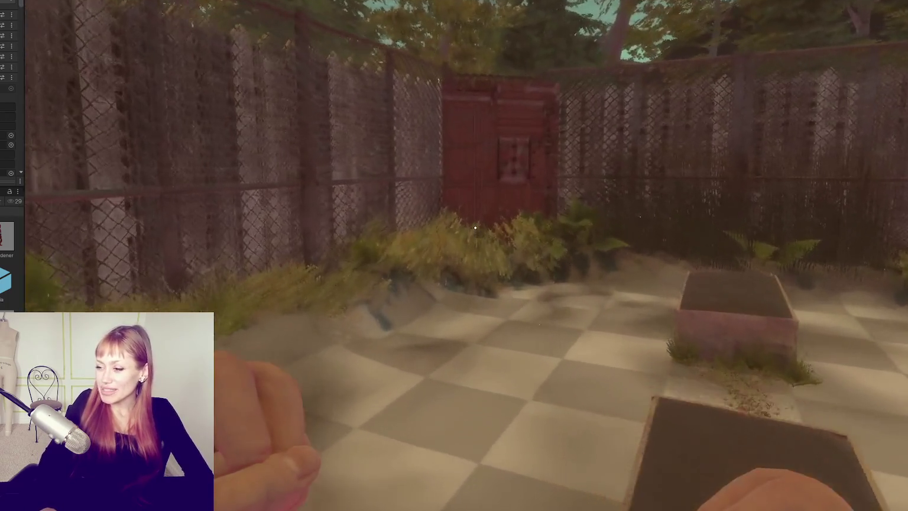
pyautogui.press('w')
pyautogui.press('e')
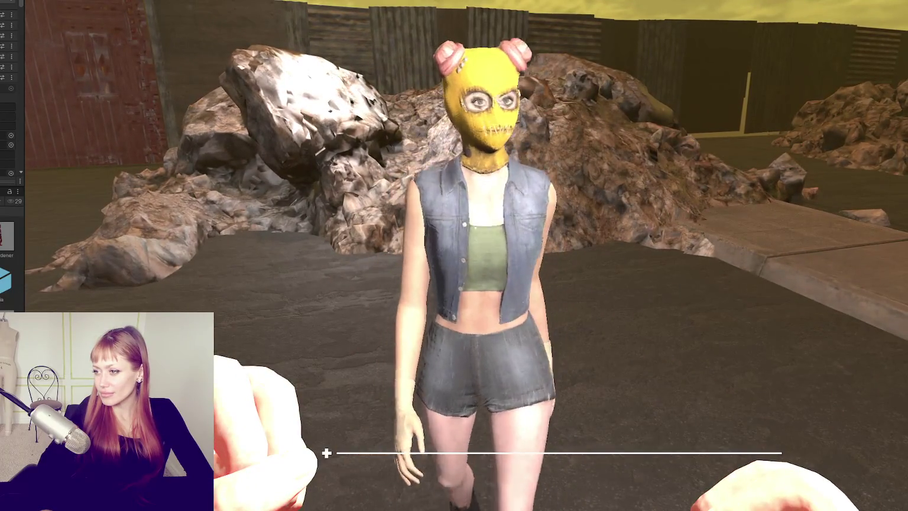
# - Toggle the pause menu, leaving it open in front of the masked NPC
pyautogui.press('Escape')
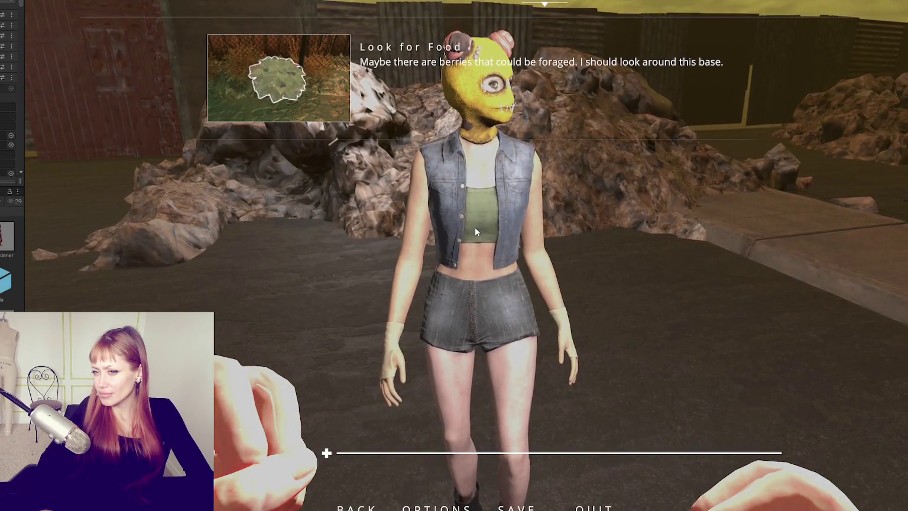
pyautogui.press('Escape')
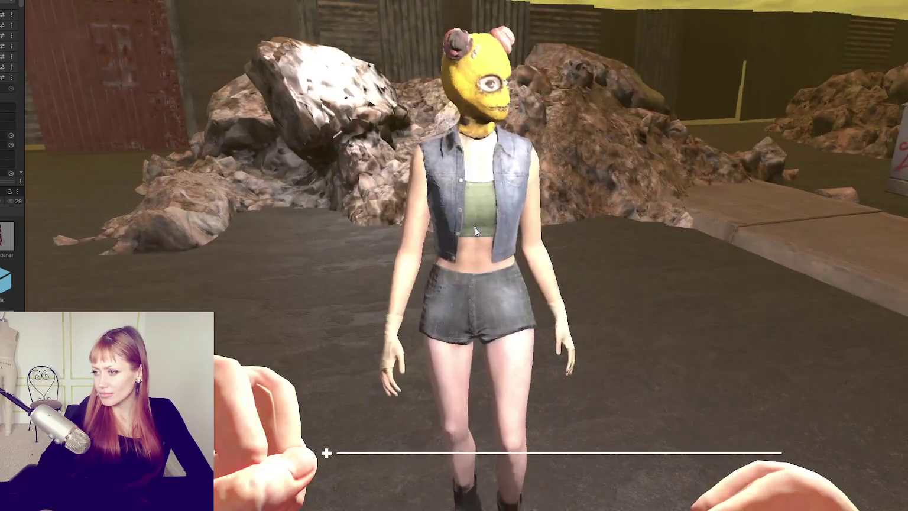
pyautogui.press('Escape')
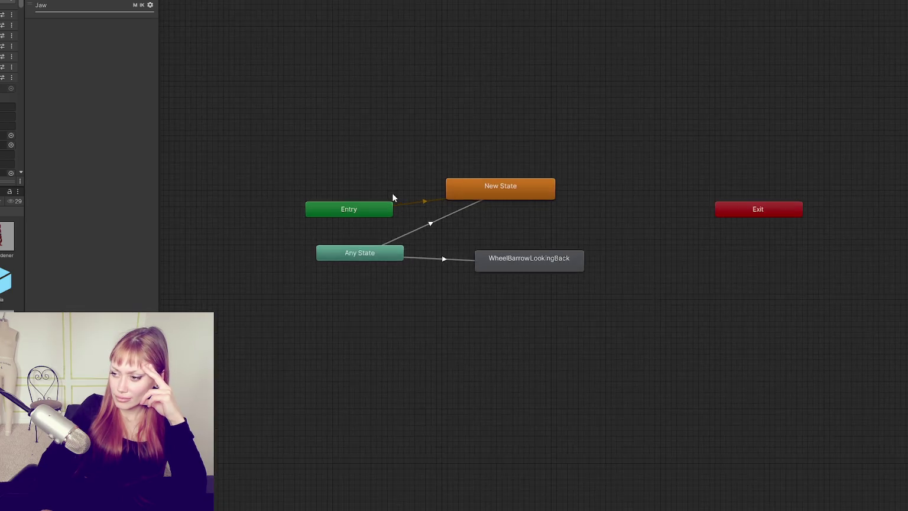
# - Zoom the graph, dismiss the create-state menu, and select the Any State → None transition
pyautogui.scroll(3, 391, 192)
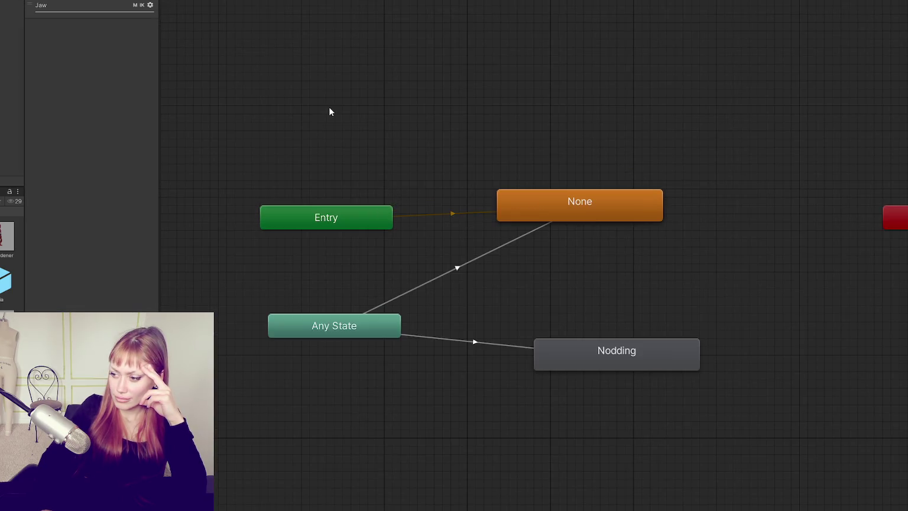
pyautogui.rightClick(395, 65)
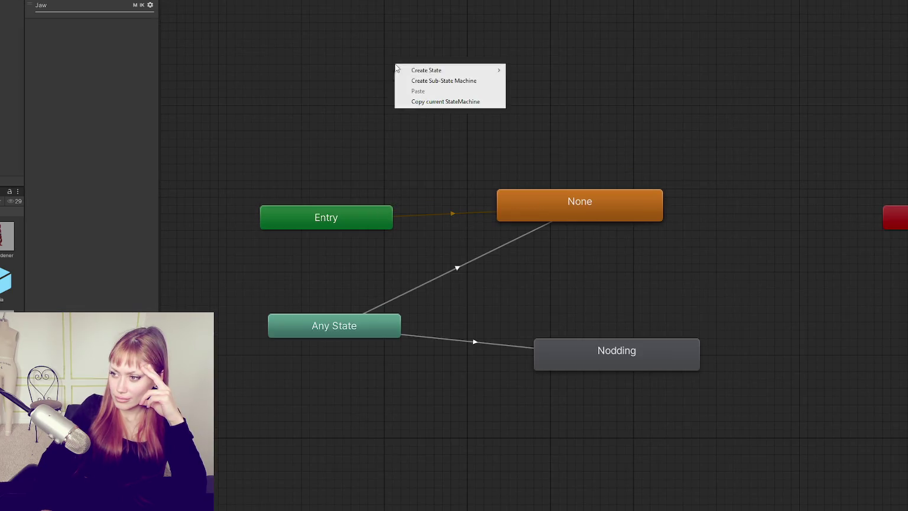
pyautogui.moveTo(449, 71)
pyautogui.press('Escape')
pyautogui.click(457, 268)
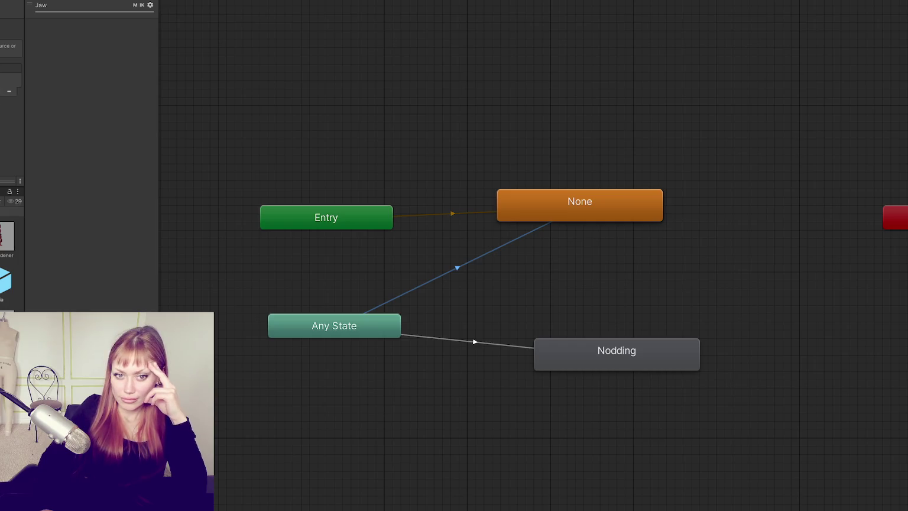
# - Glance at Enemy.cs, then reselect the Any State → None transition
pyautogui.hotkey('alt', 'Tab')
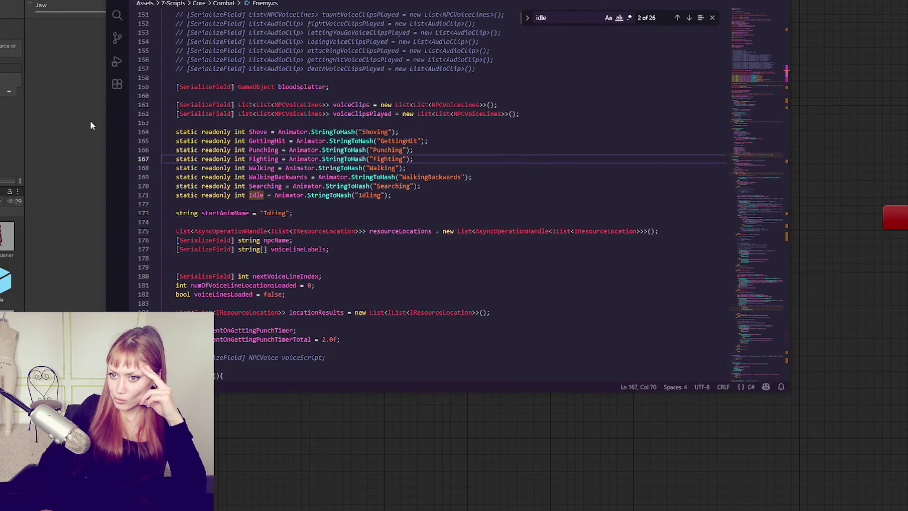
pyautogui.hotkey('alt', 'Tab')
pyautogui.click(480, 260)
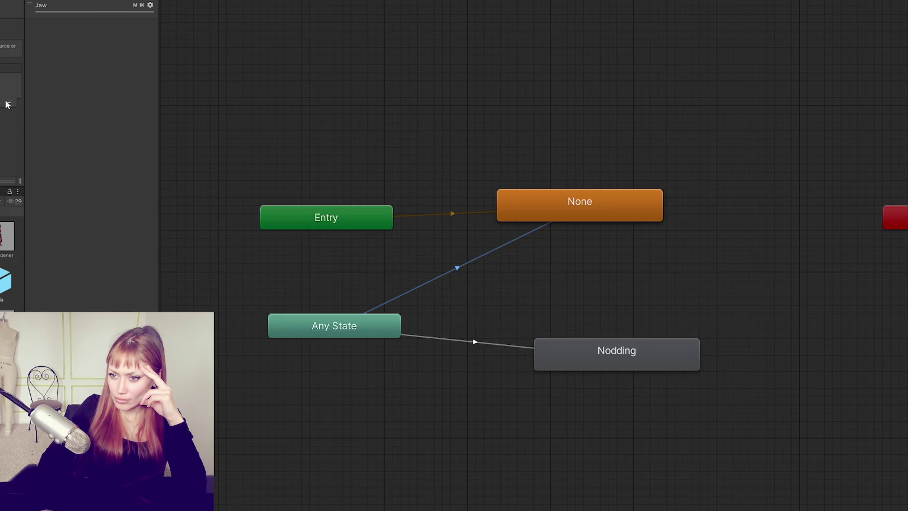
# - Replace the Any State → None transition with a newly made one, then launch dev mode
pyautogui.click(10, 103)
pyautogui.rightClick(355, 329)
pyautogui.click(399, 326)
pyautogui.click(551, 216)
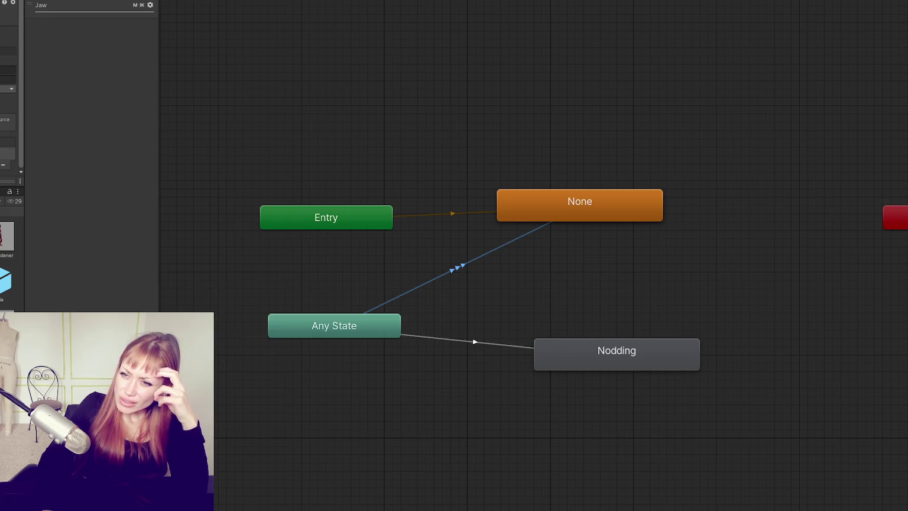
pyautogui.click(267, 115)
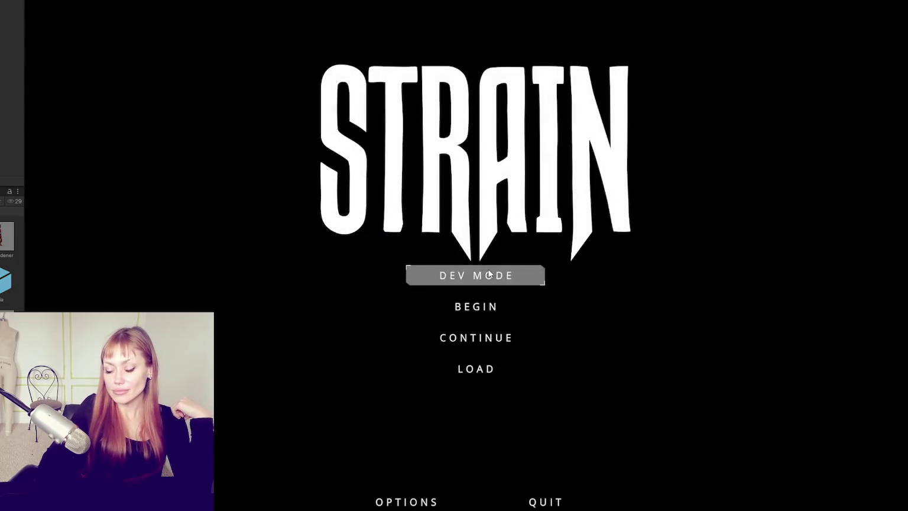
pyautogui.click(490, 273)
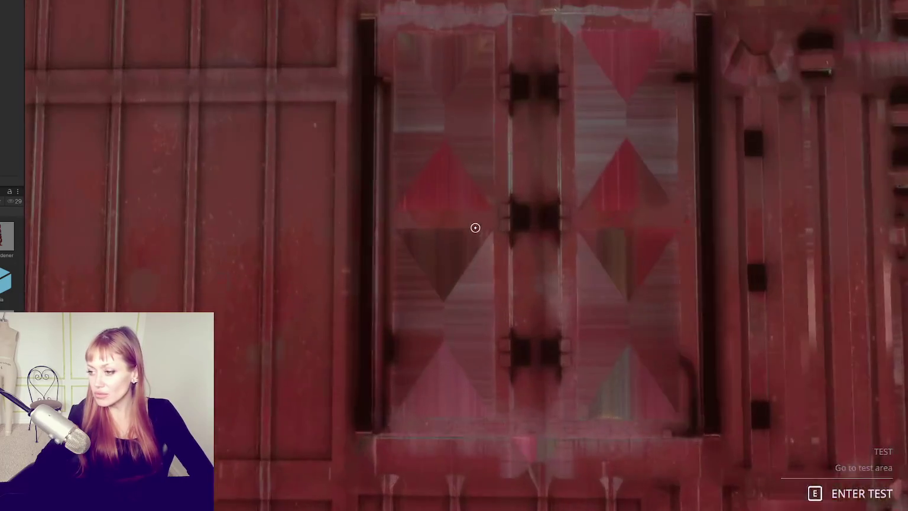
# - Enter the test area and punch the masked NPC several times
pyautogui.click(475, 227)
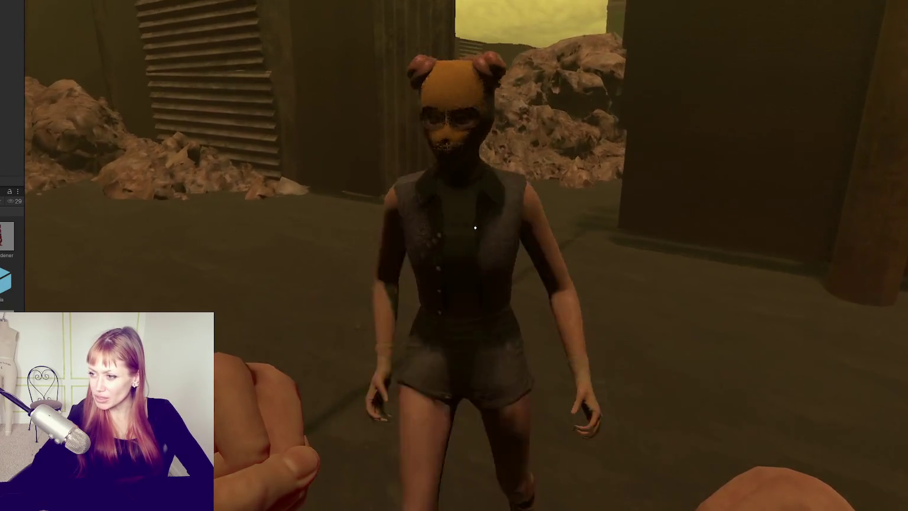
pyautogui.click(475, 228)
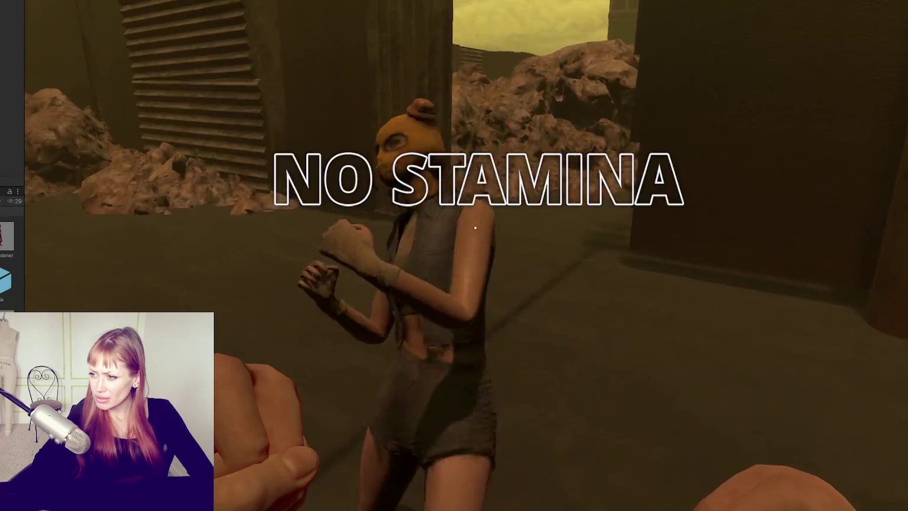
pyautogui.click(475, 228)
pyautogui.press('Escape')
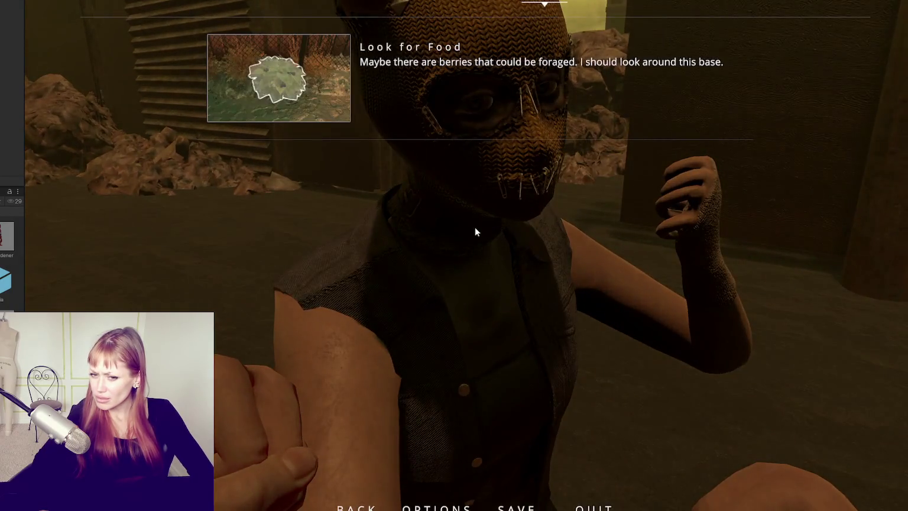
pyautogui.press('Escape')
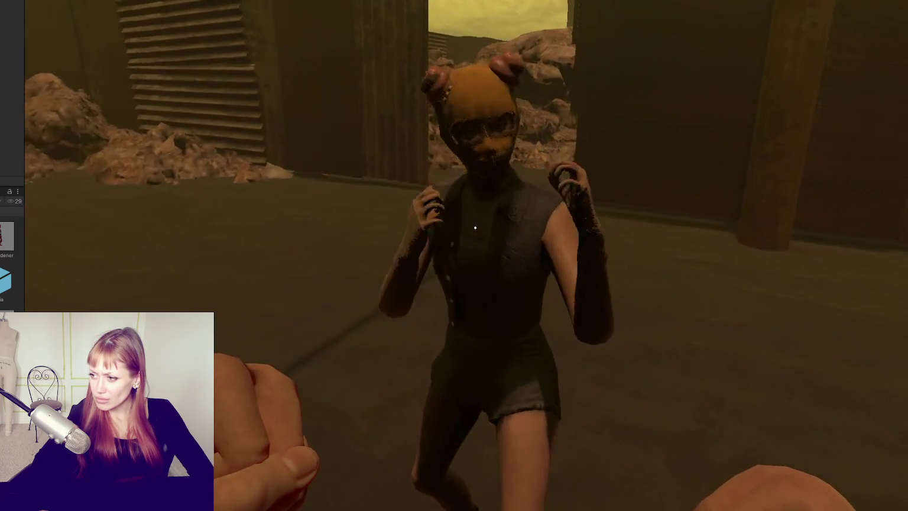
pyautogui.click(475, 227)
# - Pause the game and review Enemy.cs in the code editor before returning
pyautogui.press('Escape')
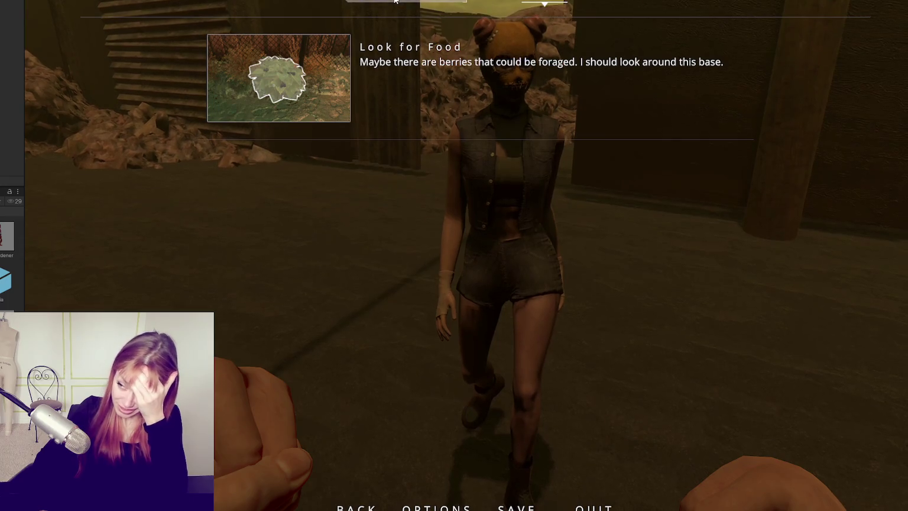
pyautogui.hotkey('alt', 'Tab')
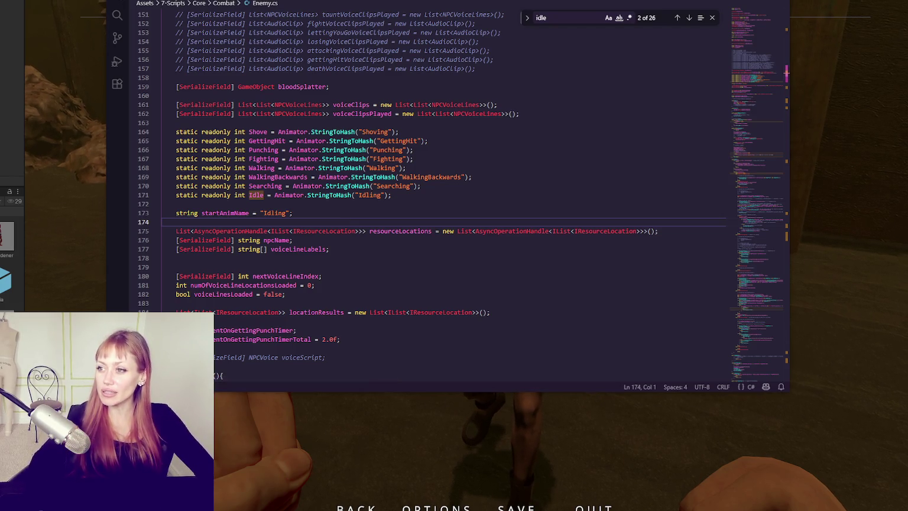
pyautogui.hotkey('alt', 'Tab')
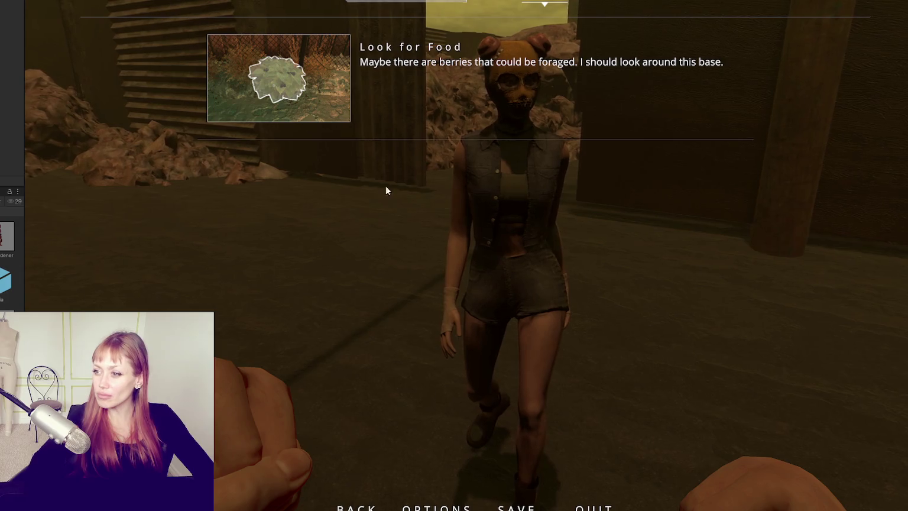
# - Resume play and walk along the curb back toward the standing NPC
pyautogui.press('Escape')
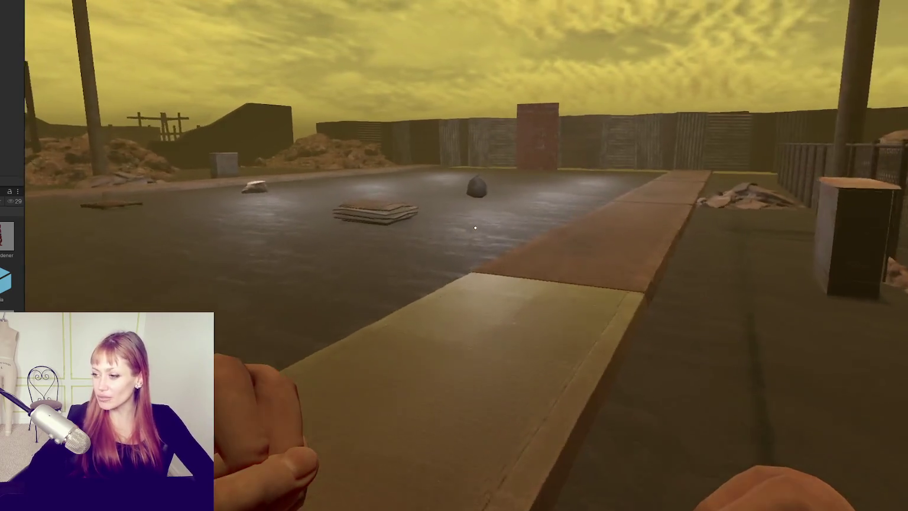
pyautogui.press('w')
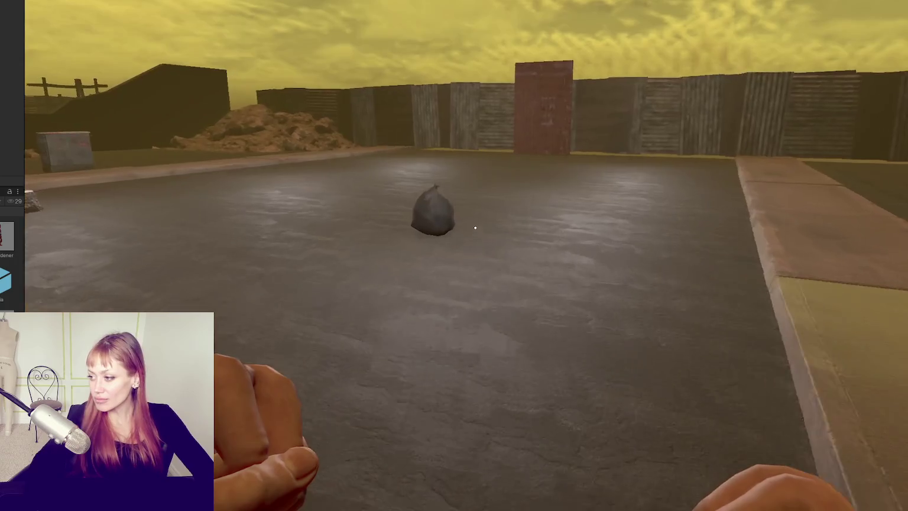
pyautogui.hotkey('shift', 'w')
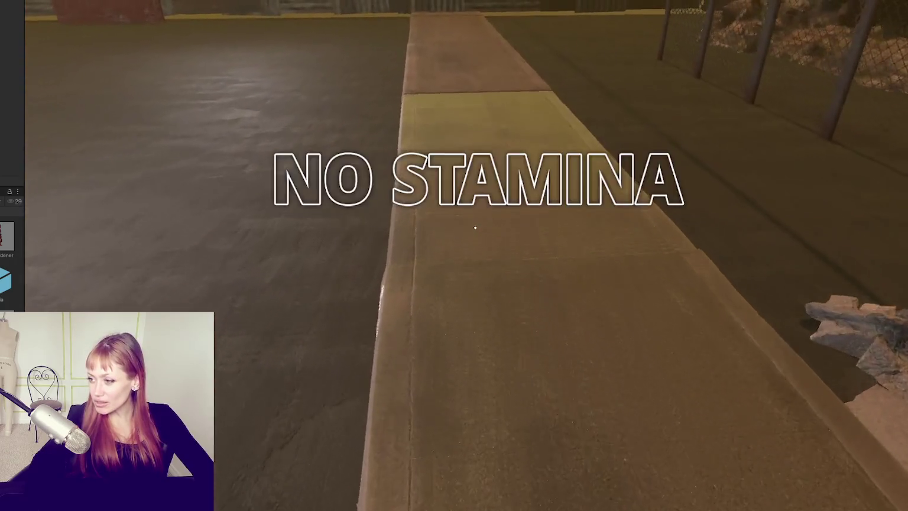
pyautogui.press('w')
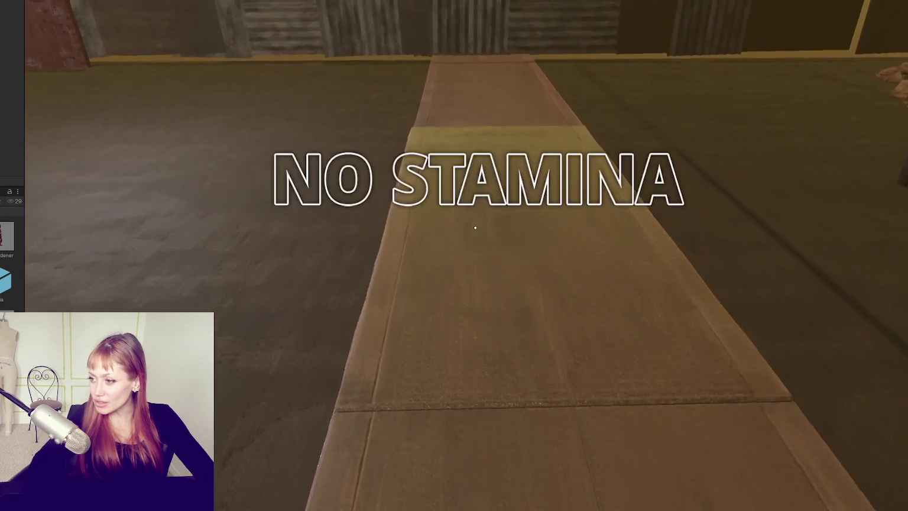
pyautogui.press('w')
# - Drop the trash bag on the road near the NPC, pause, and switch to Scene view
pyautogui.click(475, 227)
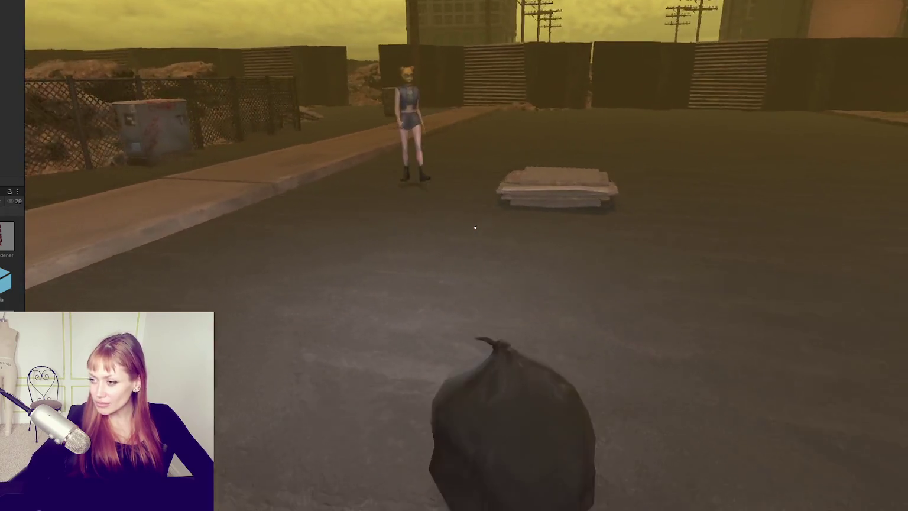
pyautogui.click(475, 227)
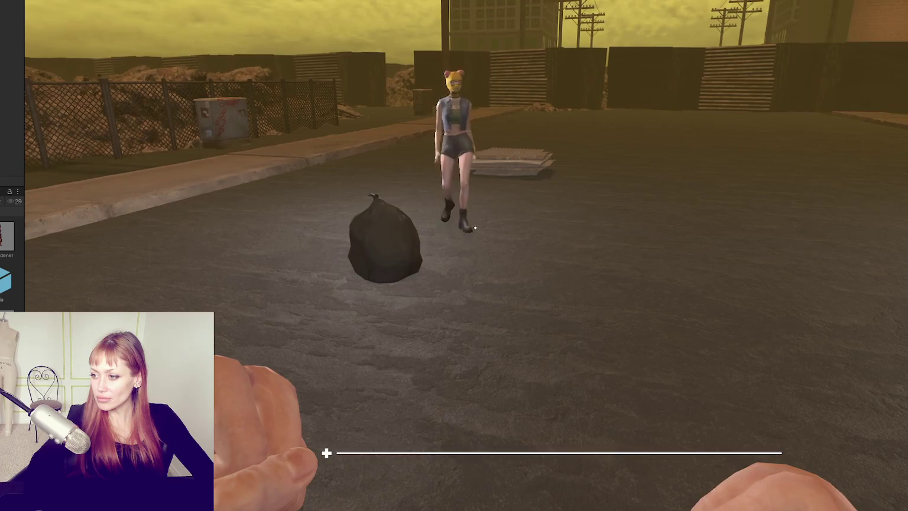
pyautogui.press('Escape')
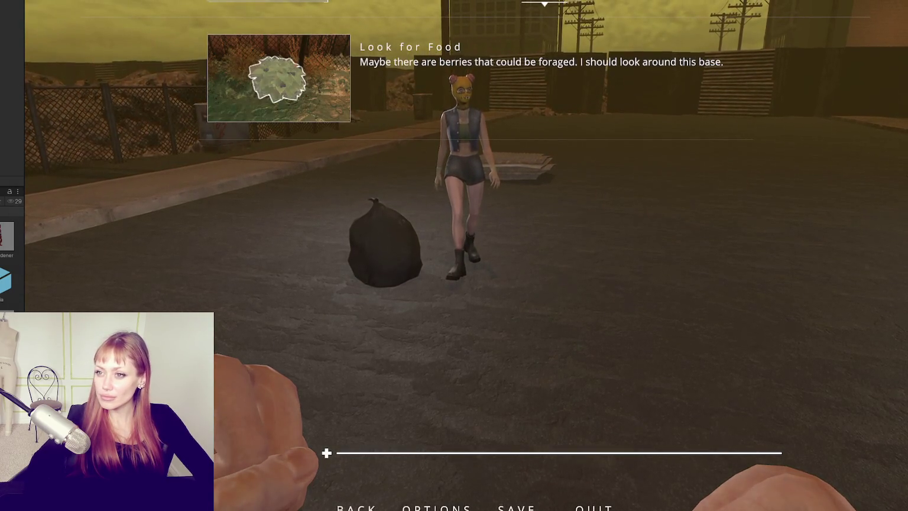
pyautogui.hotkey('ctrl', 'p')
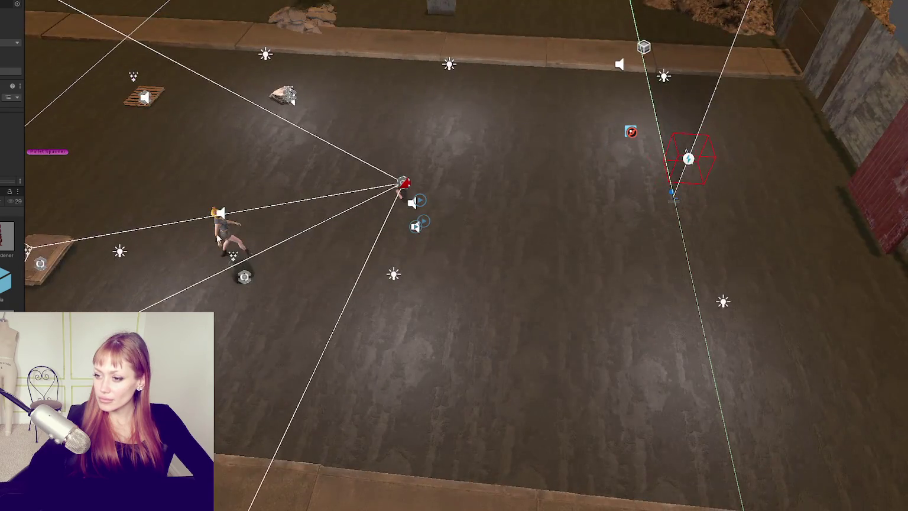
# - Select and frame the NPC, then assign Skin Diffusion Profile to its leg mesh
pyautogui.click(231, 233)
pyautogui.press('f')
pyautogui.moveTo(405, 176)
pyautogui.mouseDown()
pyautogui.moveTo(378, 213)
pyautogui.moveTo(363, 189)
pyautogui.mouseUp()
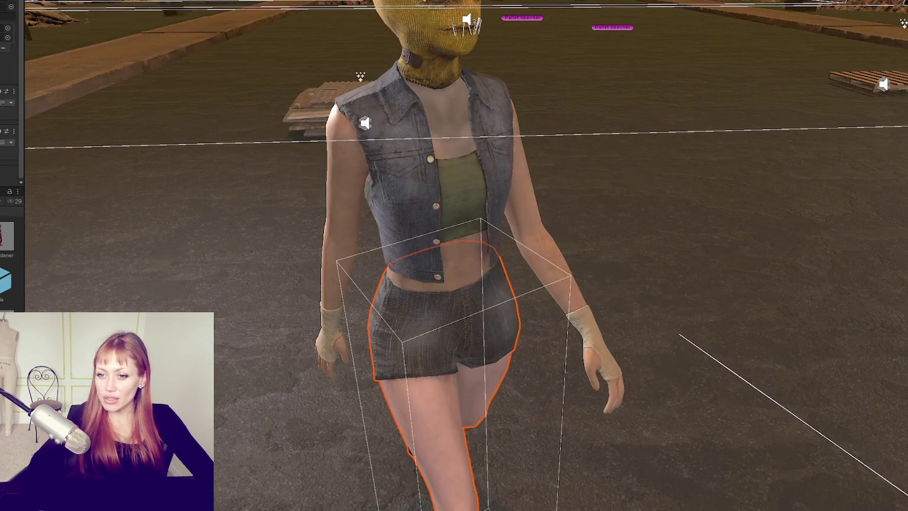
pyautogui.scroll(-5, 11, 89)
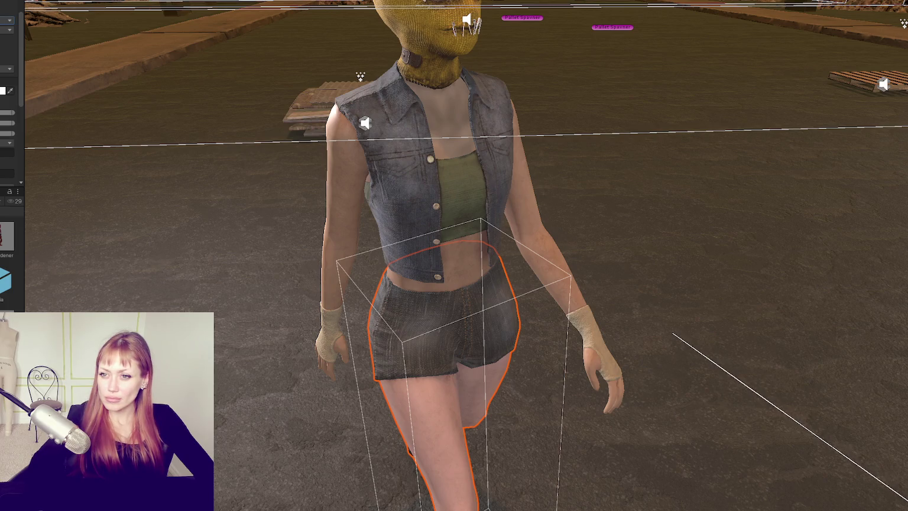
pyautogui.press('Return')
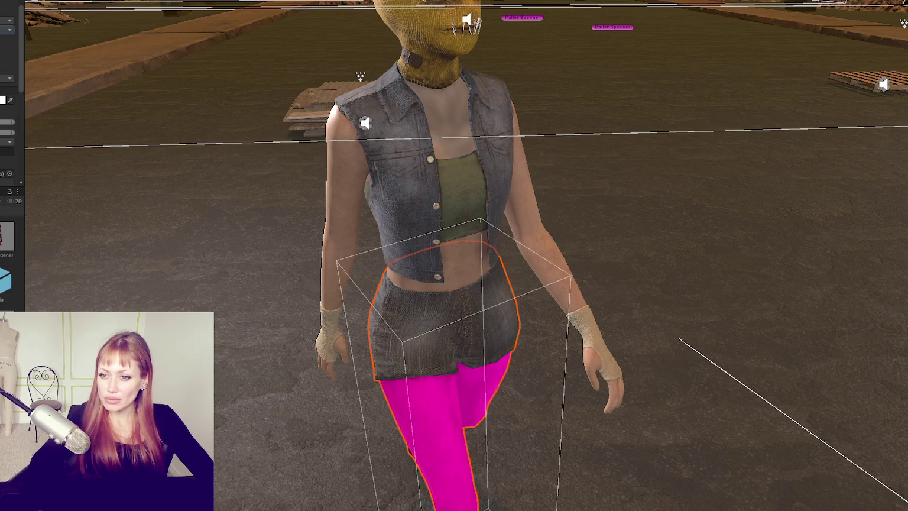
pyautogui.scroll(-5, 10, 67)
pyautogui.click(10, 46)
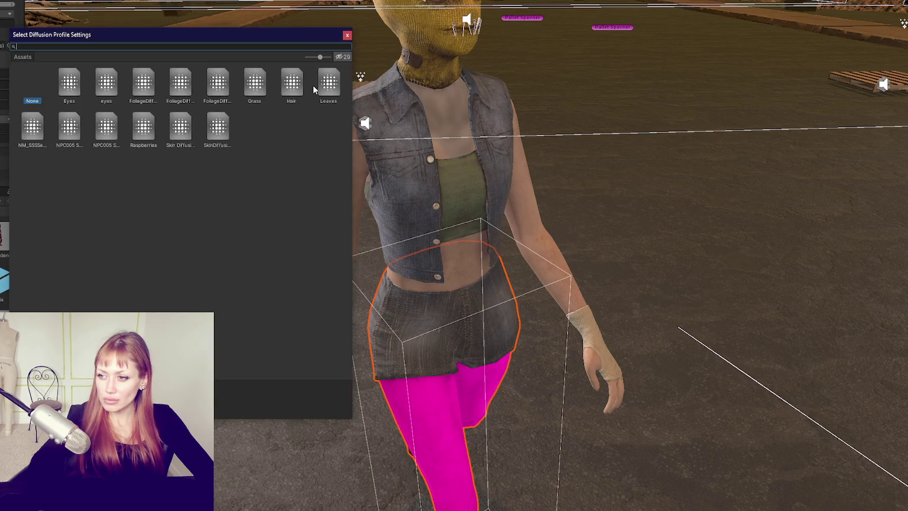
pyautogui.doubleClick(183, 123)
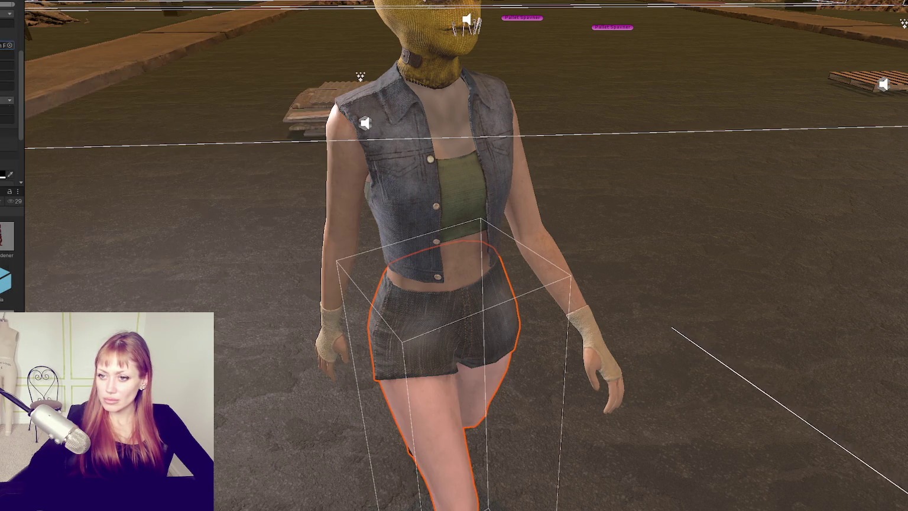
# - Assign Skin Diffusion Profile to the body and vest mesh
pyautogui.click(347, 190)
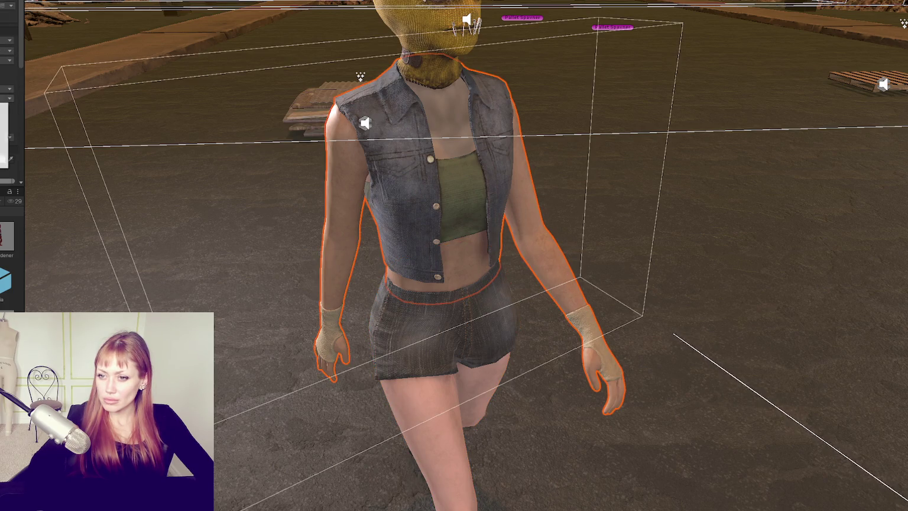
pyautogui.press('Return')
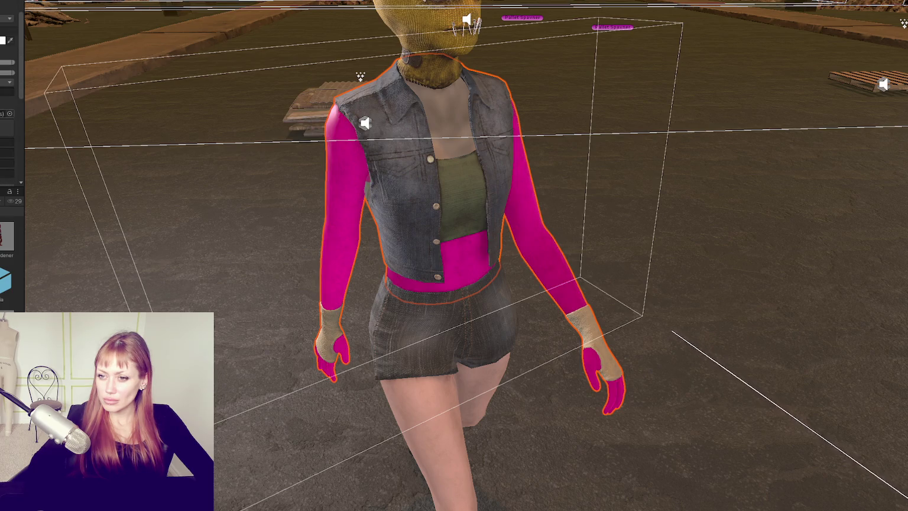
pyautogui.click(11, 114)
pyautogui.doubleClick(183, 197)
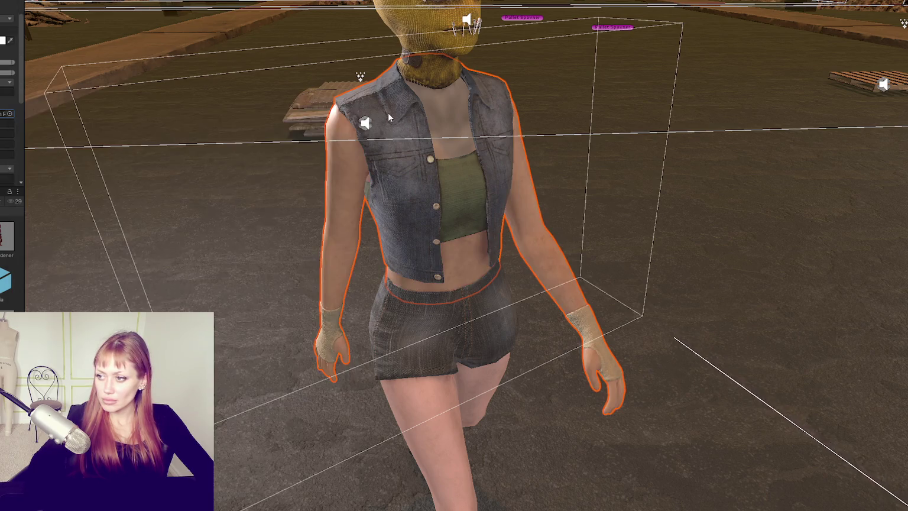
# - Give the head mesh the Skin Diffusion Profile as well
pyautogui.click(447, 110)
pyautogui.scroll(-3, 9, 94)
pyautogui.scroll(-5, 9, 95)
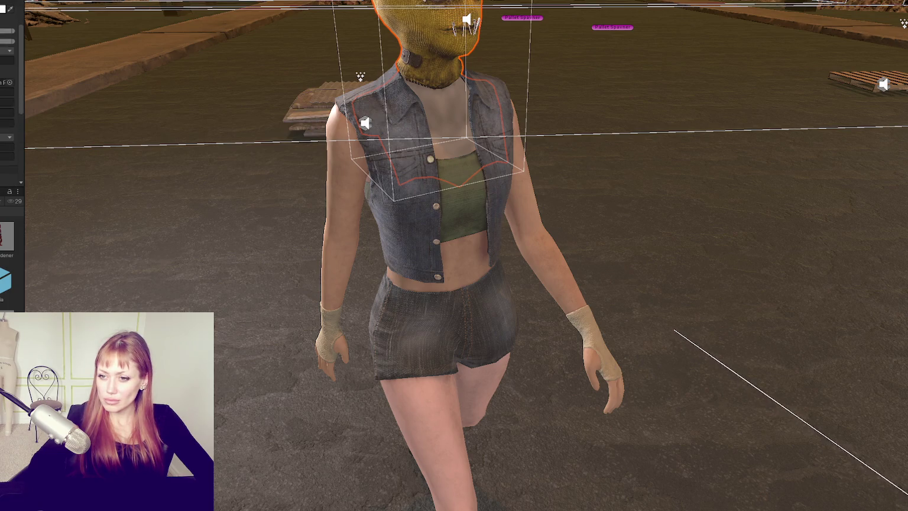
pyautogui.click(9, 82)
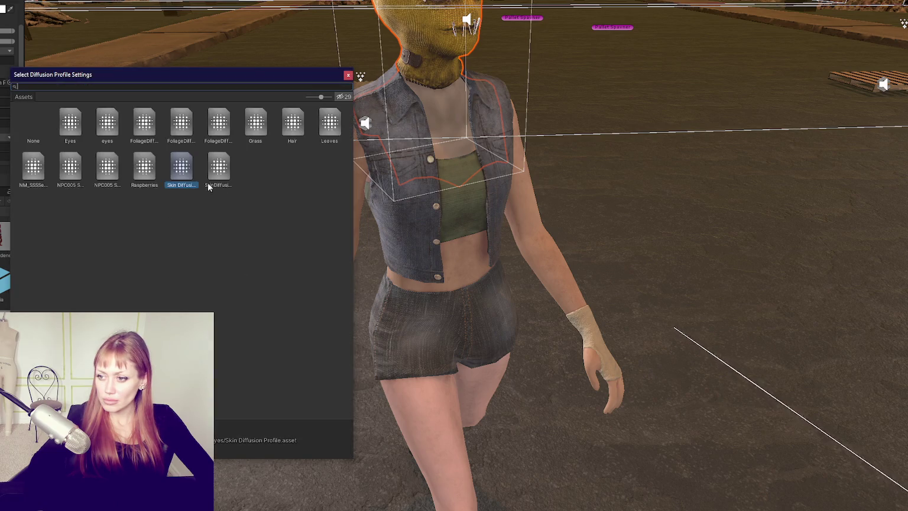
pyautogui.click(347, 76)
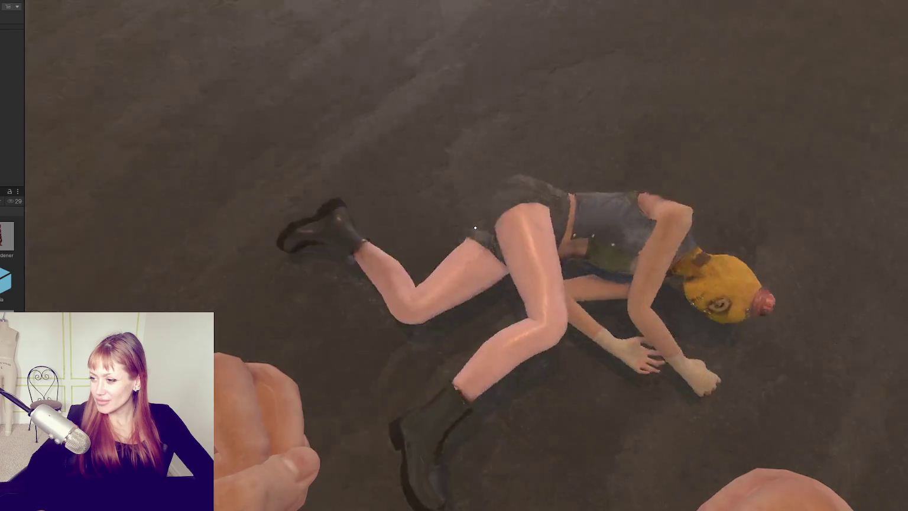
# - Pause the game after the NPC knockdown to reach the QUIT option
pyautogui.press('Escape')
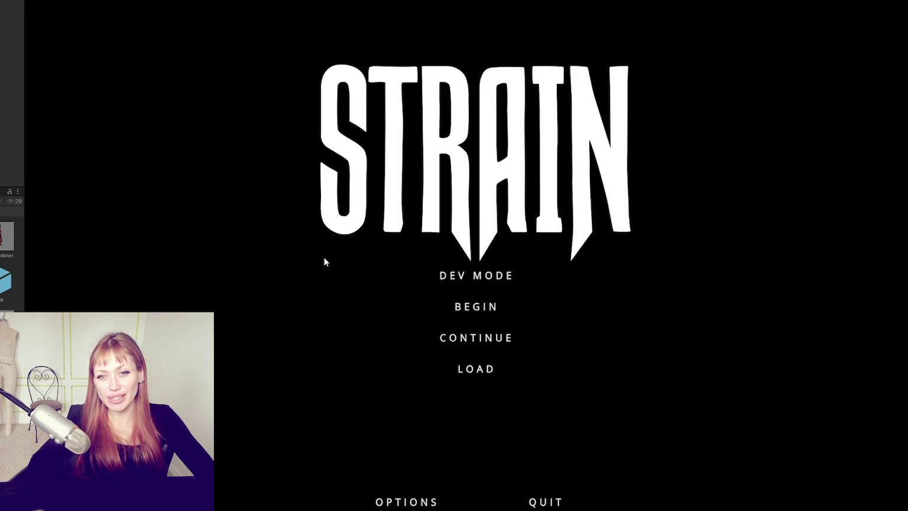
# - Enter DEV MODE, walk to the planter boxes, and pause to view Look for Food
pyautogui.click(497, 273)
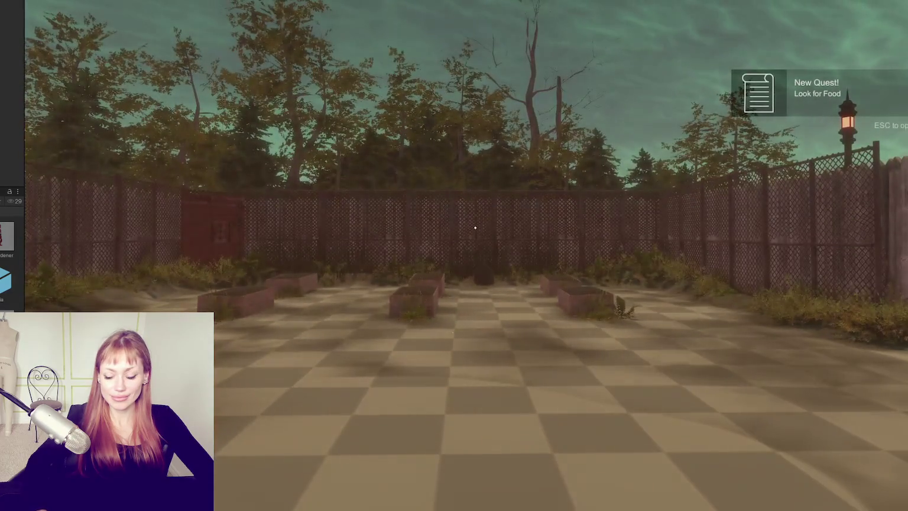
pyautogui.press('w')
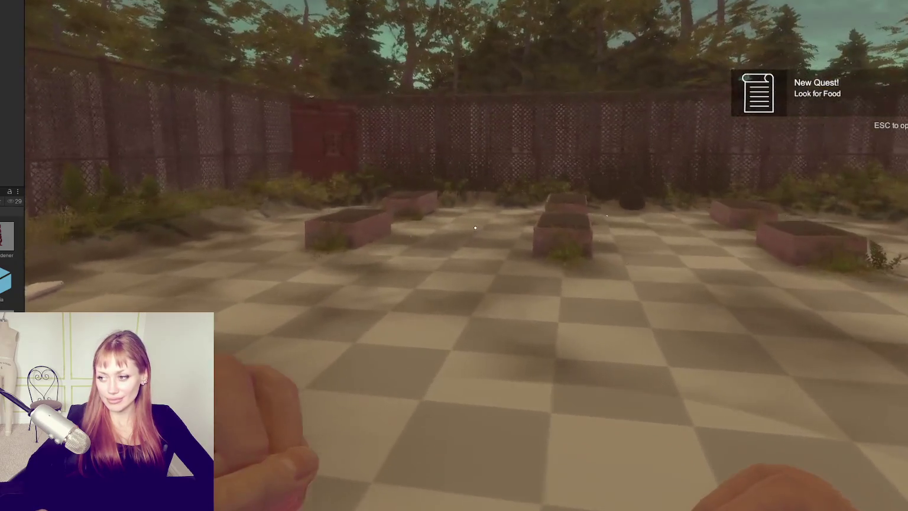
pyautogui.press('Escape')
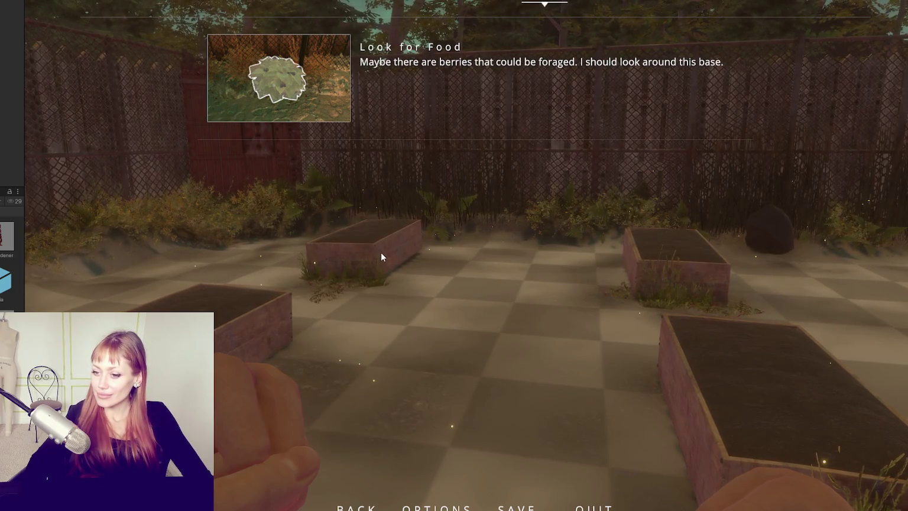
# - Unpause, walk to the masked NPC by the rocks, pause, and return to Enemy.cs
pyautogui.press('Escape')
pyautogui.press('w')
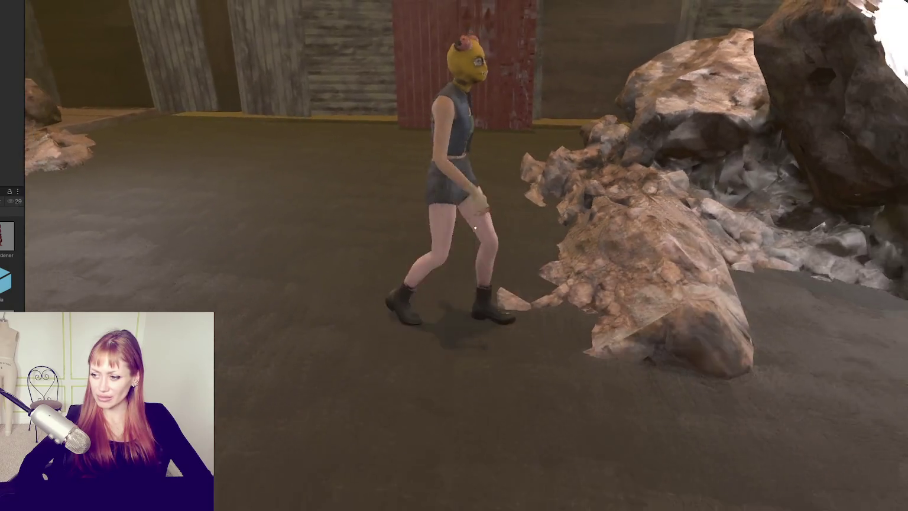
pyautogui.press('Escape')
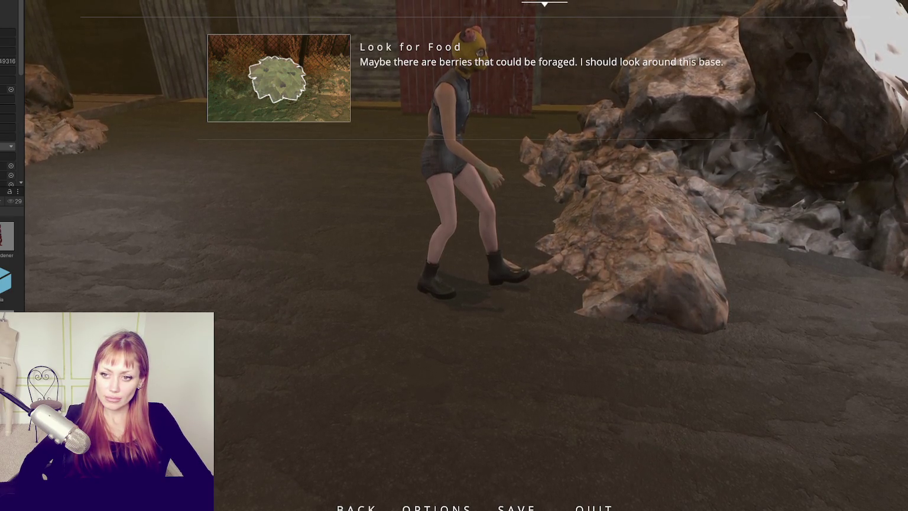
pyautogui.hotkey('alt', 'Tab')
# - Search Enemy.cs for 'punching' and step to the StartPunching call on line 304
pyautogui.click(348, 195)
pyautogui.hotkey('ctrl', 'f')
pyautogui.write('punch')
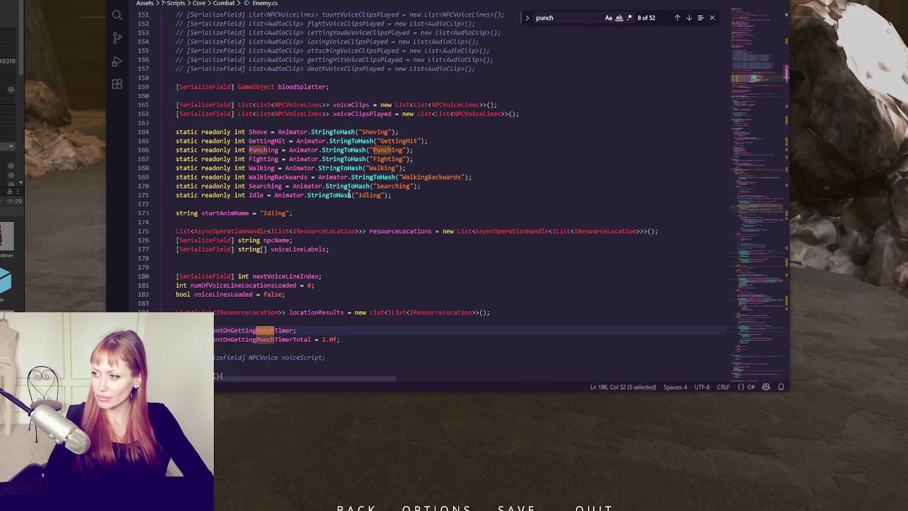
pyautogui.write('ing')
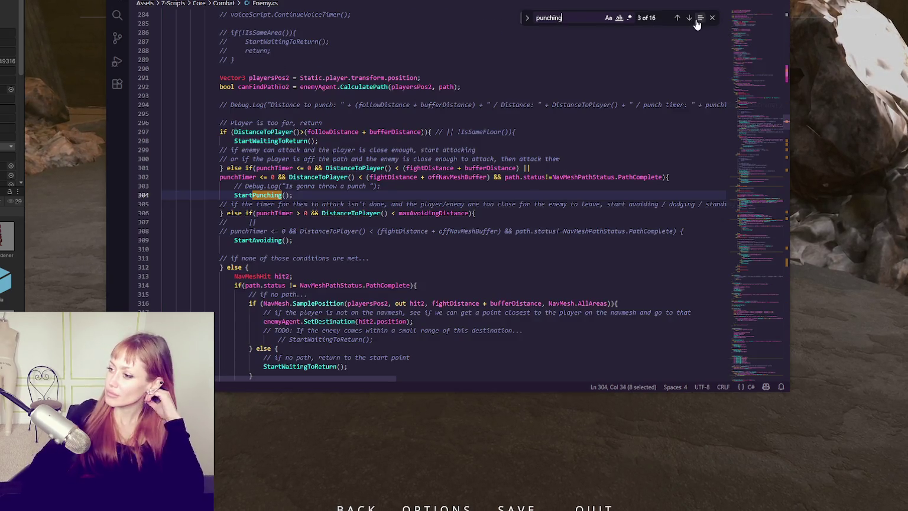
pyautogui.click(676, 22)
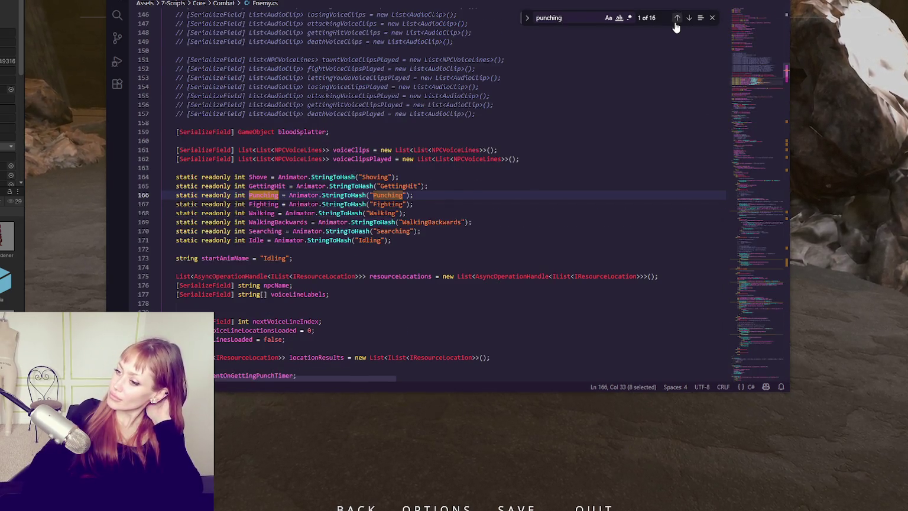
pyautogui.click(689, 18)
pyautogui.click(677, 18)
pyautogui.click(689, 19)
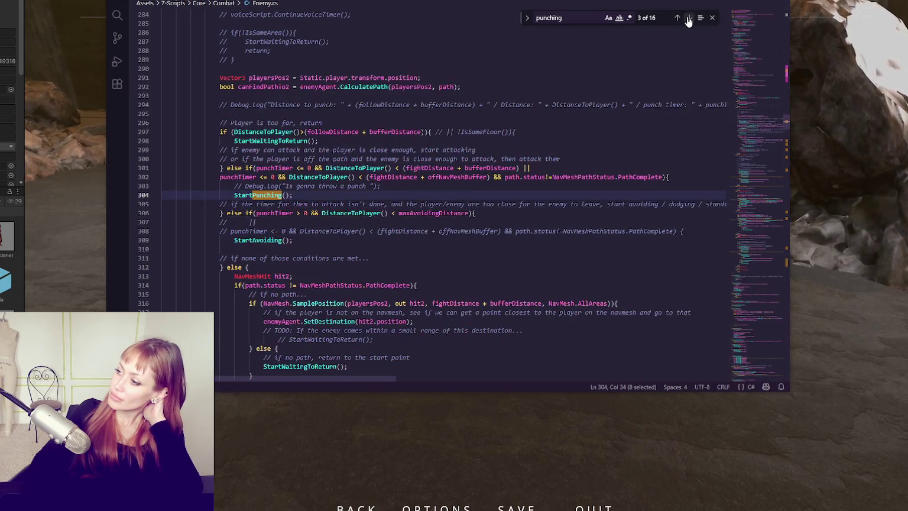
# - Step through punching matches on lines 379, 546, 564, 642 to the StartPunching definition
pyautogui.click(688, 19)
pyautogui.click(688, 19)
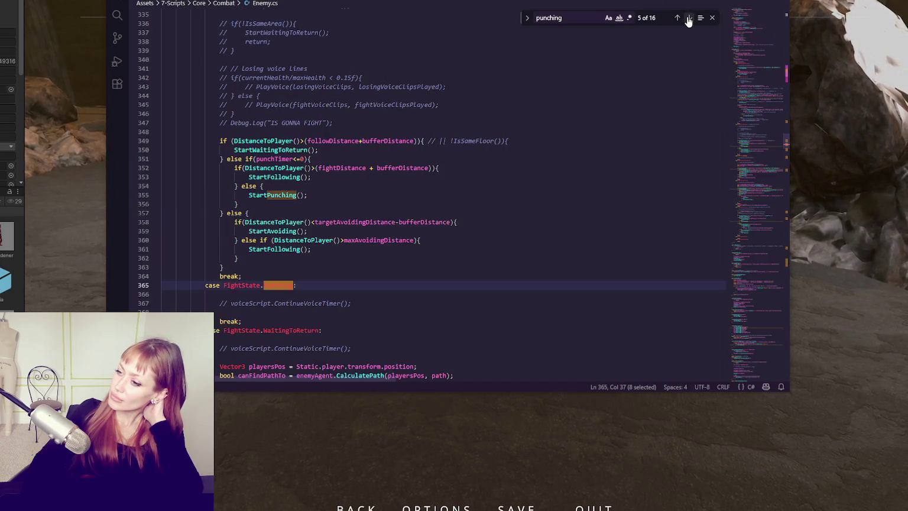
pyautogui.click(689, 19)
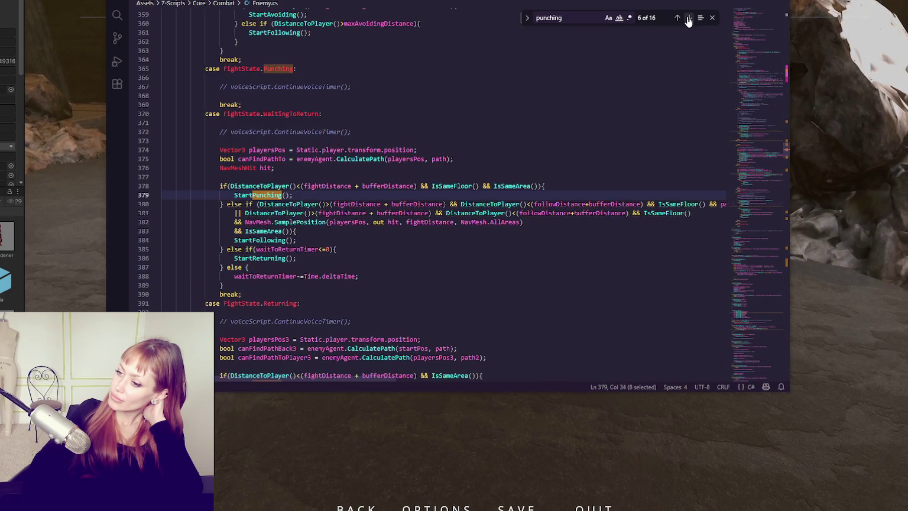
pyautogui.click(689, 19)
pyautogui.click(689, 19)
pyautogui.click(689, 19)
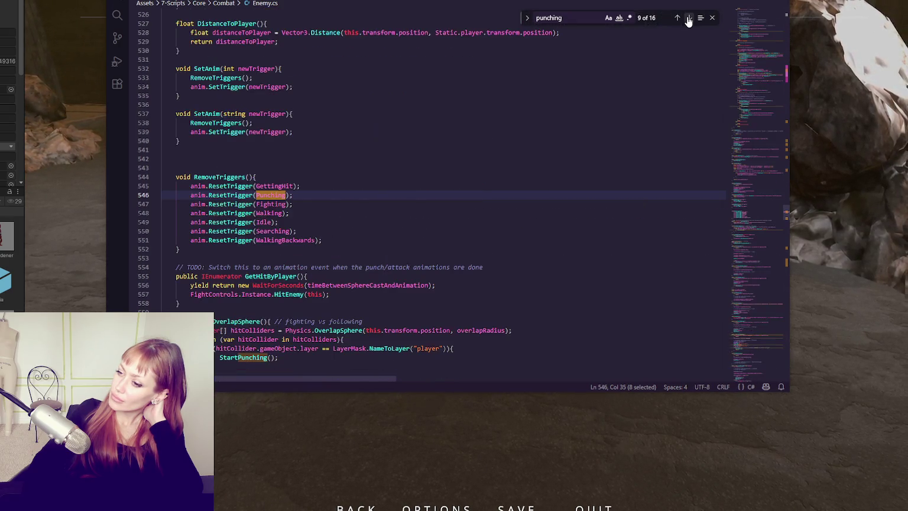
pyautogui.click(688, 19)
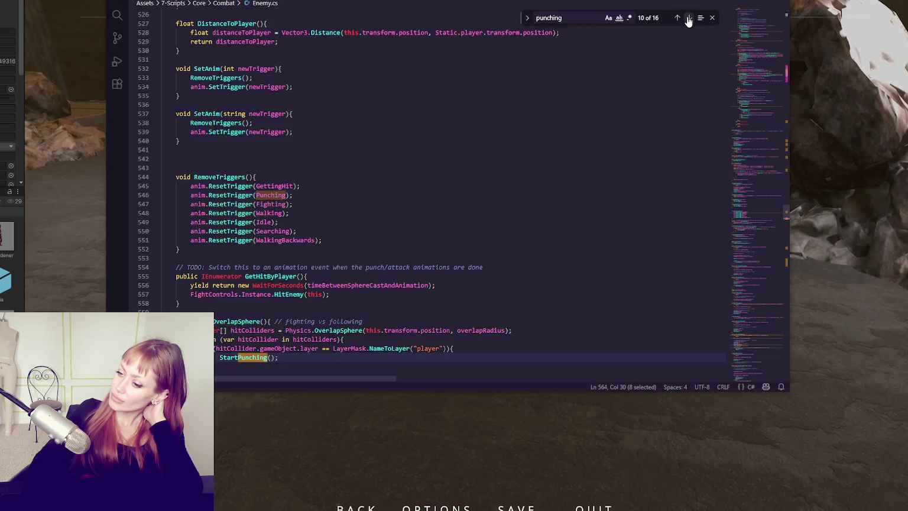
pyautogui.click(689, 19)
pyautogui.click(688, 19)
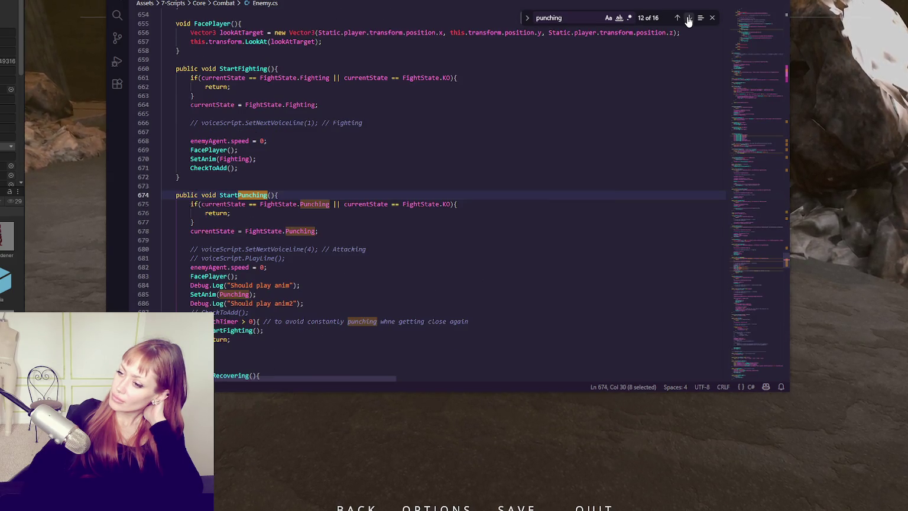
# - Select FacePlayer on line 683, then switch to the running game
pyautogui.scroll(-4, 543, 142)
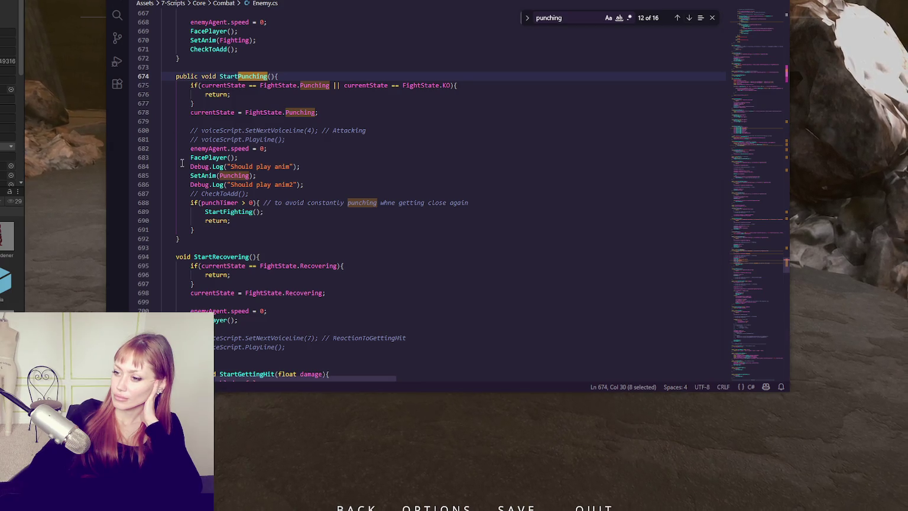
pyautogui.click(210, 166)
pyautogui.doubleClick(208, 157)
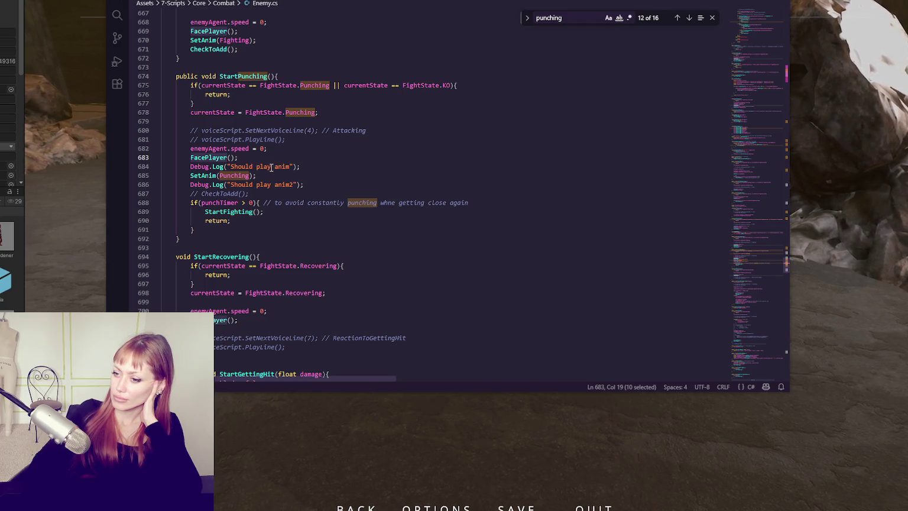
pyautogui.hotkey('alt', 'Tab')
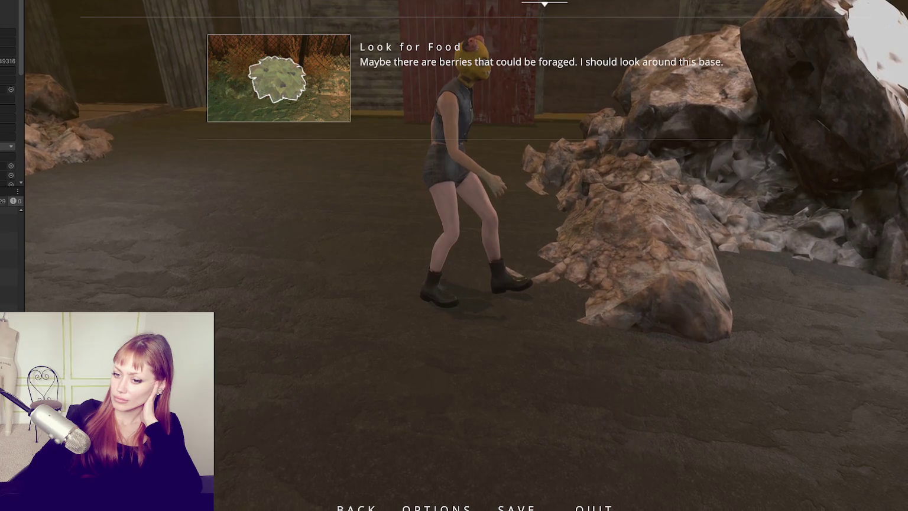
# - Back in Enemy.cs, delete the 'Should play anim' debug line
pyautogui.hotkey('alt', 'Tab')
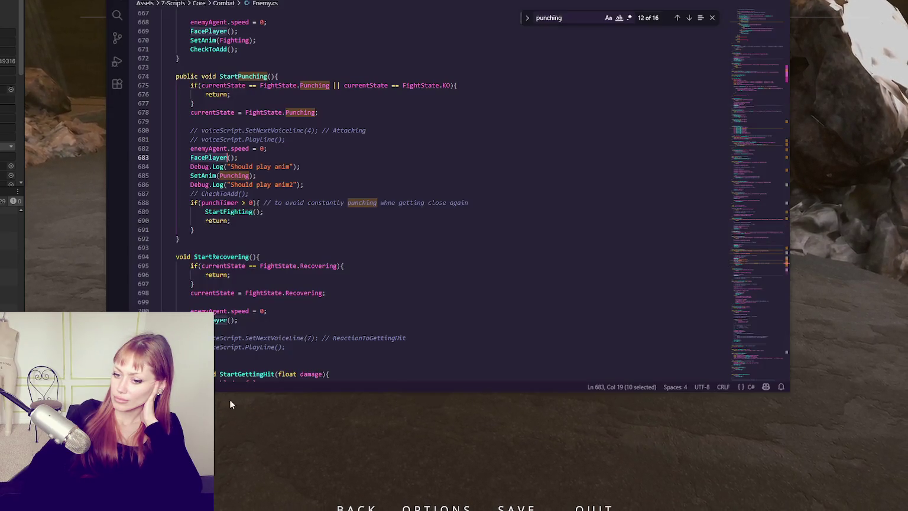
pyautogui.moveTo(340, 171)
pyautogui.mouseDown()
pyautogui.moveTo(361, 157)
pyautogui.moveTo(333, 166)
pyautogui.mouseUp()
pyautogui.press('Delete')
pyautogui.press('Delete')
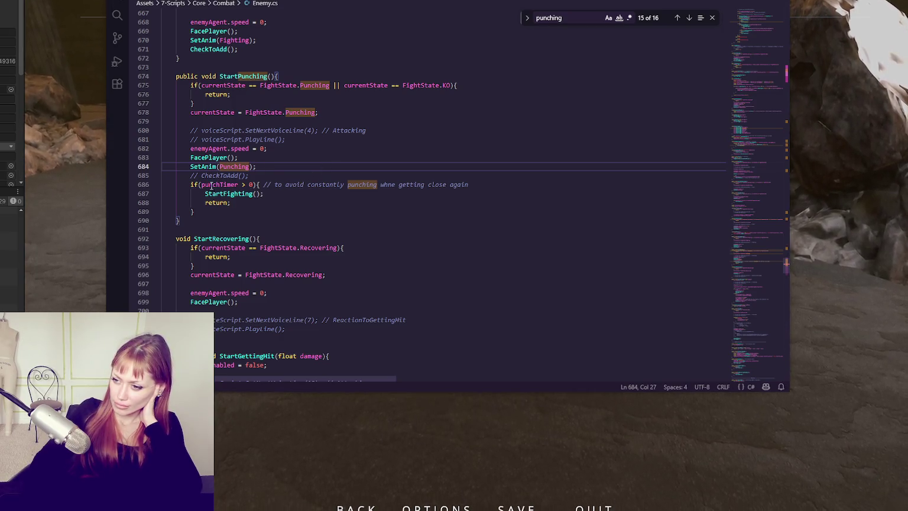
# - Select punchTimer on line 686 and find its matches on lines 713 and 792
pyautogui.doubleClick(252, 195)
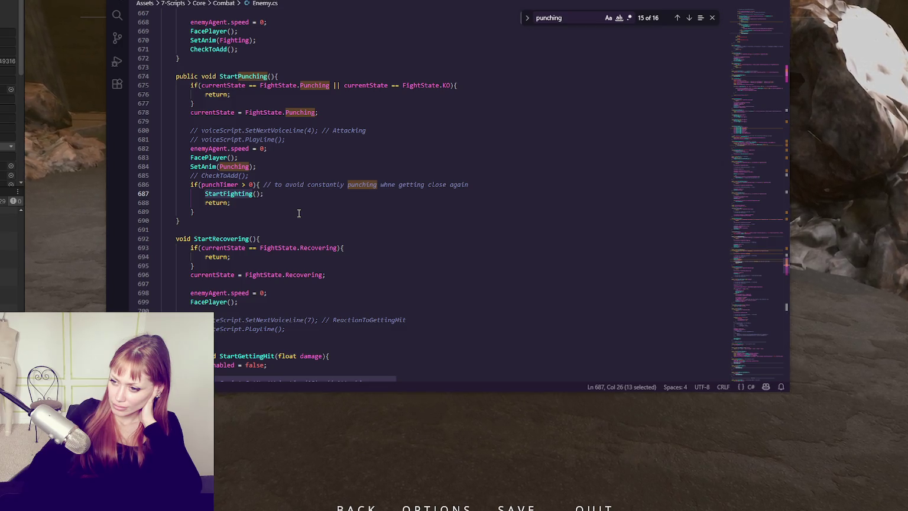
pyautogui.doubleClick(219, 185)
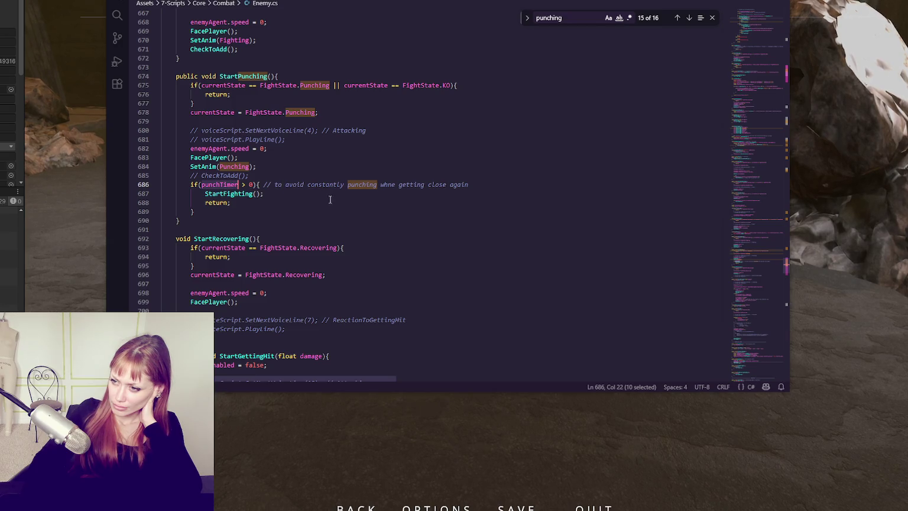
pyautogui.scroll(2, 330, 200)
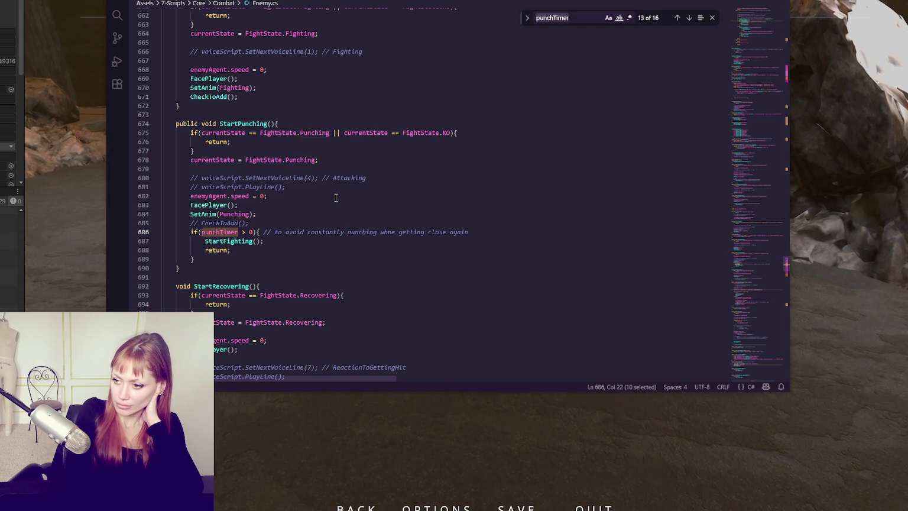
pyautogui.hotkey('ctrl', 'f')
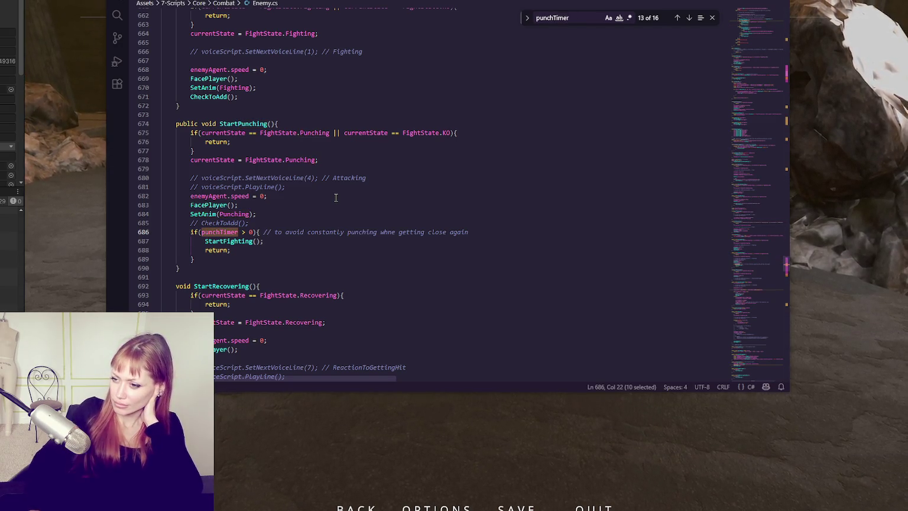
pyautogui.click(690, 19)
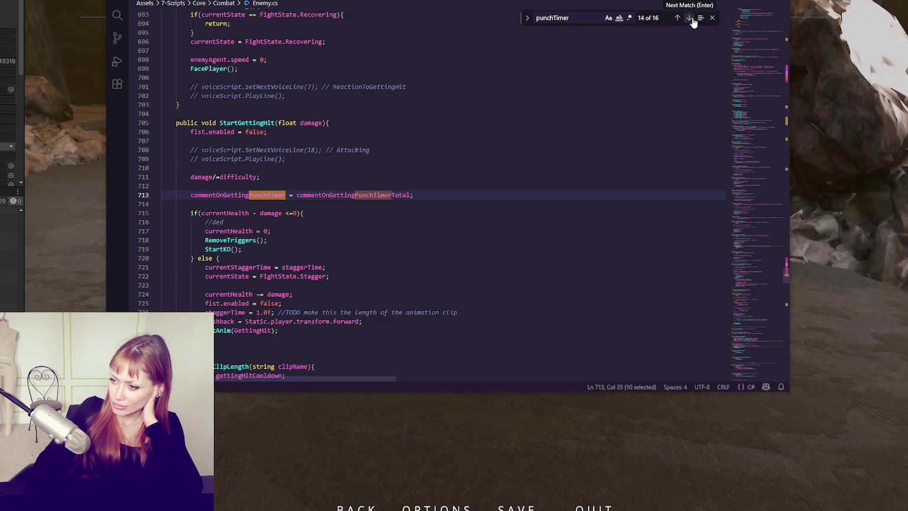
pyautogui.click(691, 19)
pyautogui.click(692, 19)
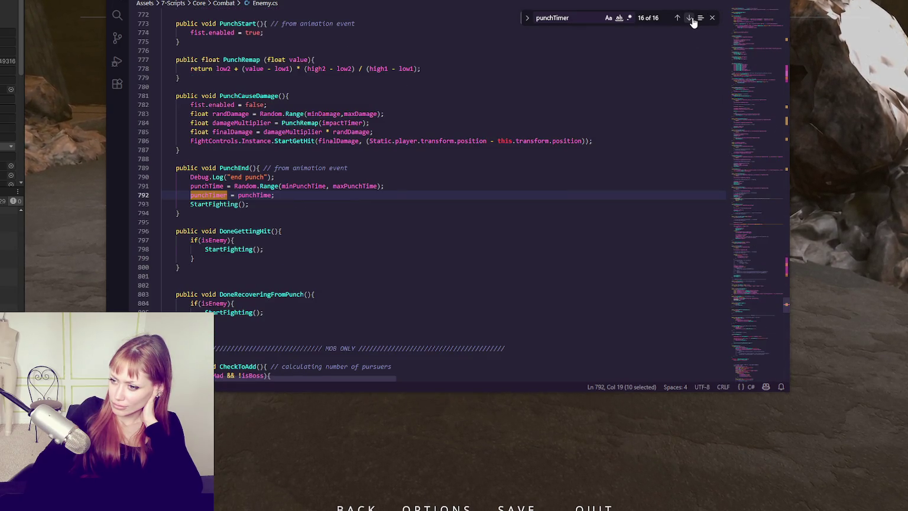
# - Wrap to the first punchTimer match and step through lines 186, 263, 294 and 301
pyautogui.hotkey('alt', 'Left')
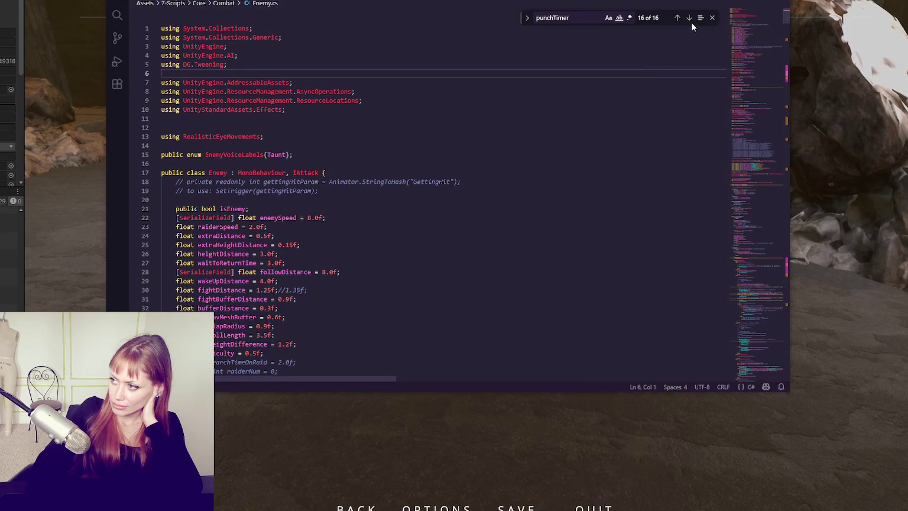
pyautogui.click(690, 19)
pyautogui.click(689, 19)
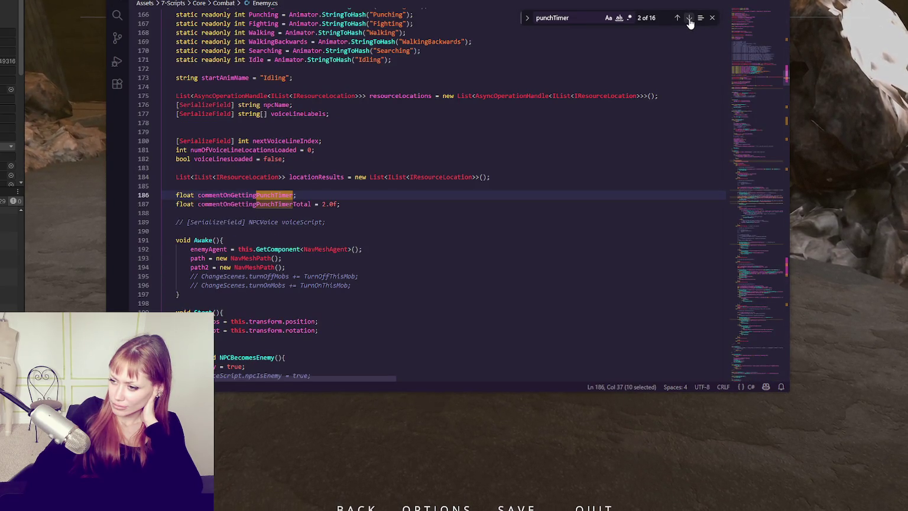
pyautogui.click(689, 19)
pyautogui.click(690, 19)
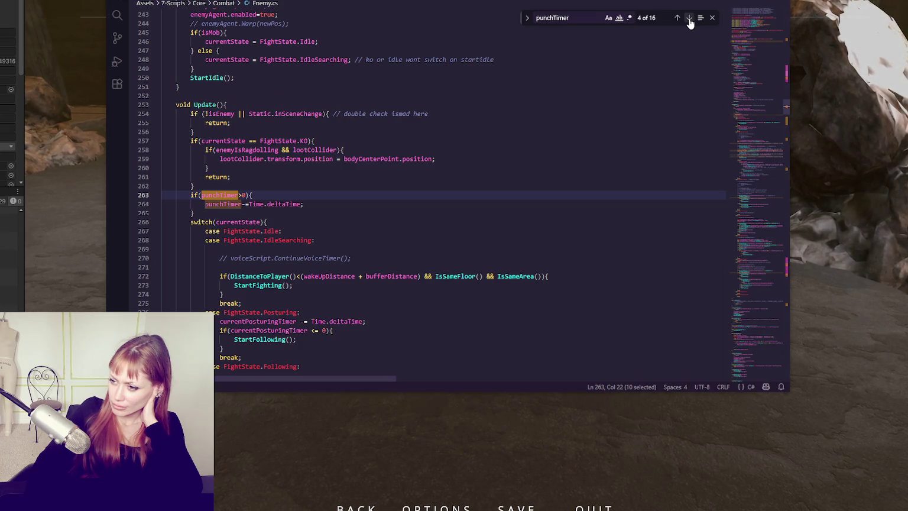
pyautogui.click(689, 19)
pyautogui.click(689, 19)
pyautogui.click(689, 19)
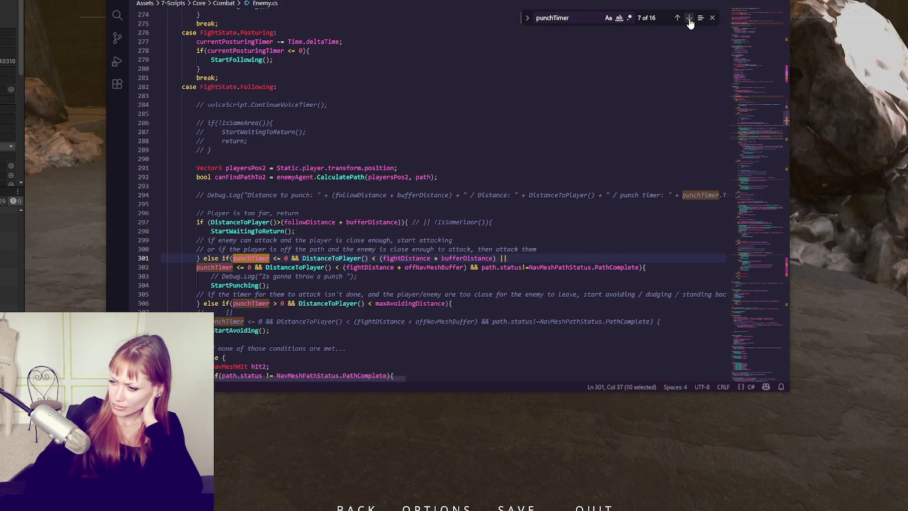
# - Continue through the remaining punchTimer matches to PunchEnd, where it resets to punchTime
pyautogui.click(689, 19)
pyautogui.click(690, 20)
pyautogui.click(690, 20)
pyautogui.click(690, 20)
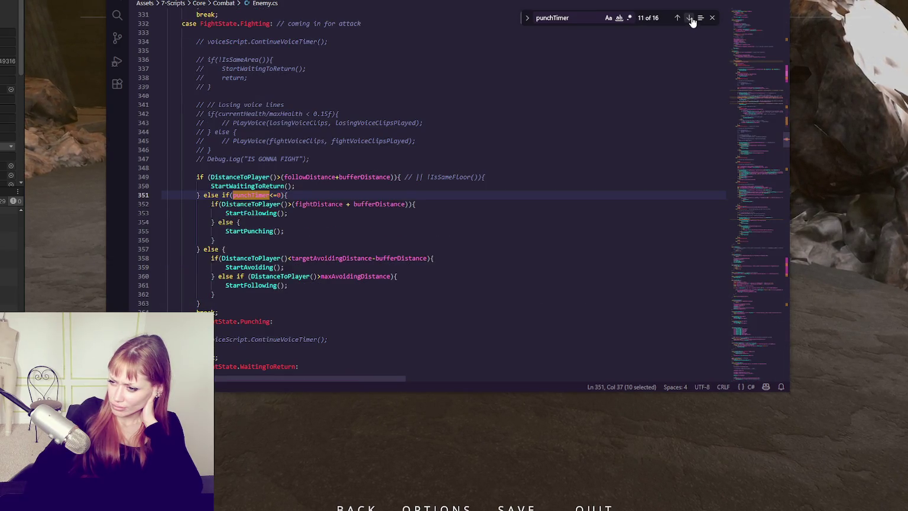
pyautogui.click(690, 19)
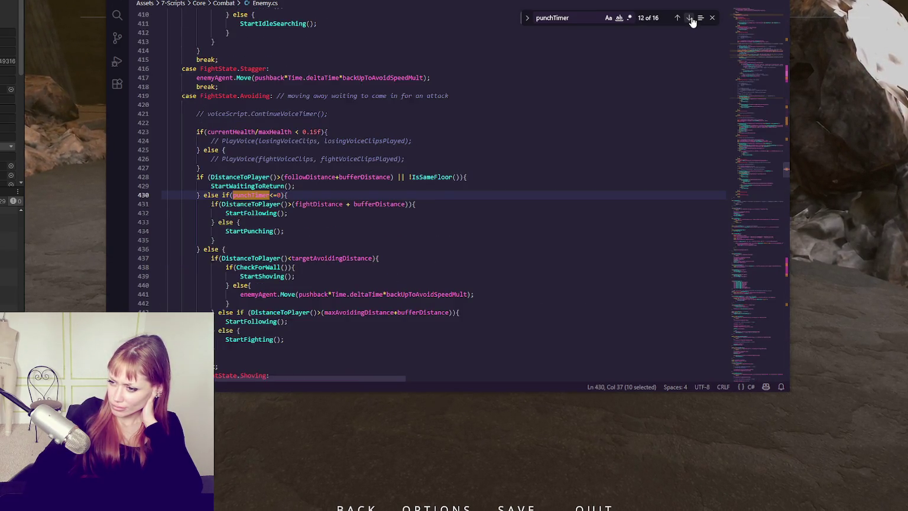
pyautogui.click(690, 19)
pyautogui.click(690, 20)
pyautogui.click(691, 20)
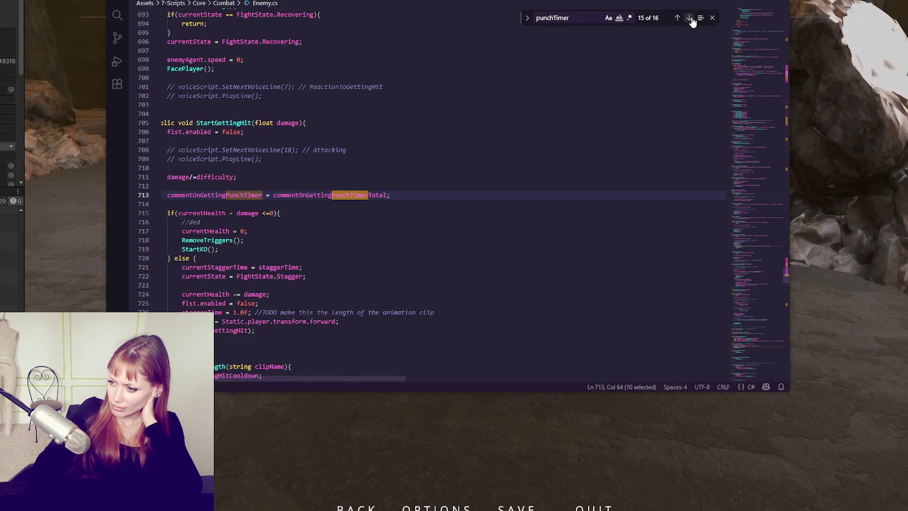
pyautogui.click(690, 19)
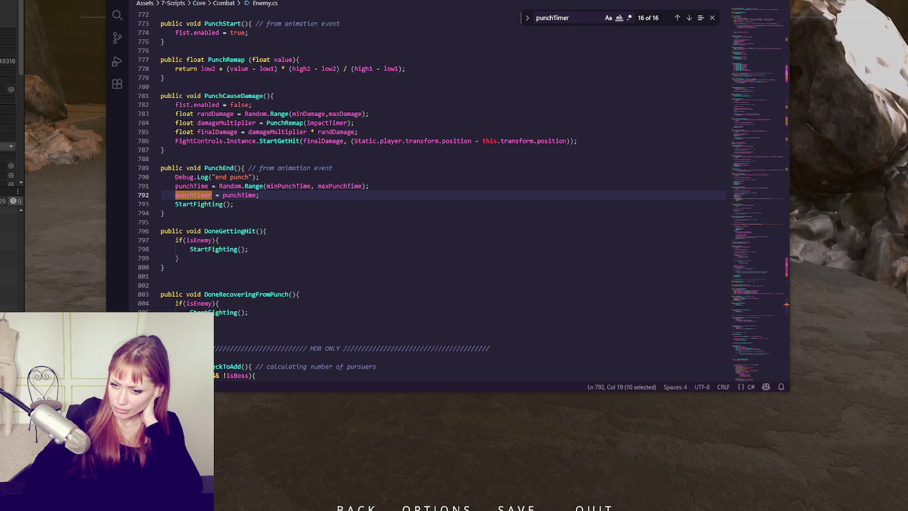
pyautogui.click(306, 168)
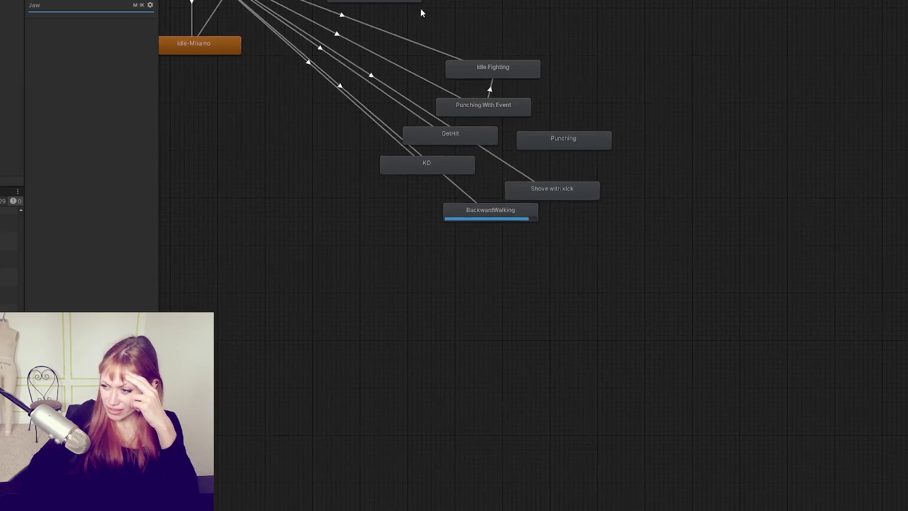
# - Move BackwardWalking back beneath KO and frame the whole Animator graph
pyautogui.moveTo(488, 256)
pyautogui.mouseDown()
pyautogui.moveTo(544, 313)
pyautogui.moveTo(685, 284)
pyautogui.mouseUp()
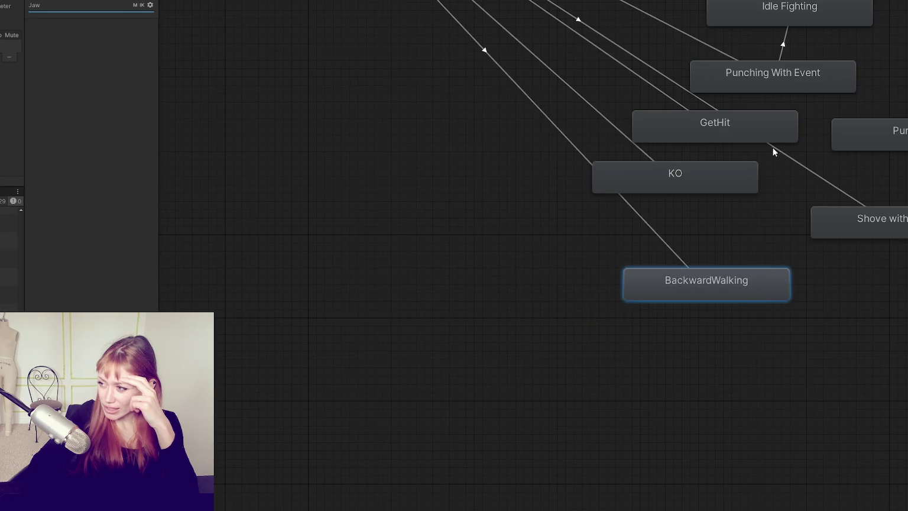
pyautogui.moveTo(680, 166); pyautogui.dragTo(351, 91)
pyautogui.press('a')
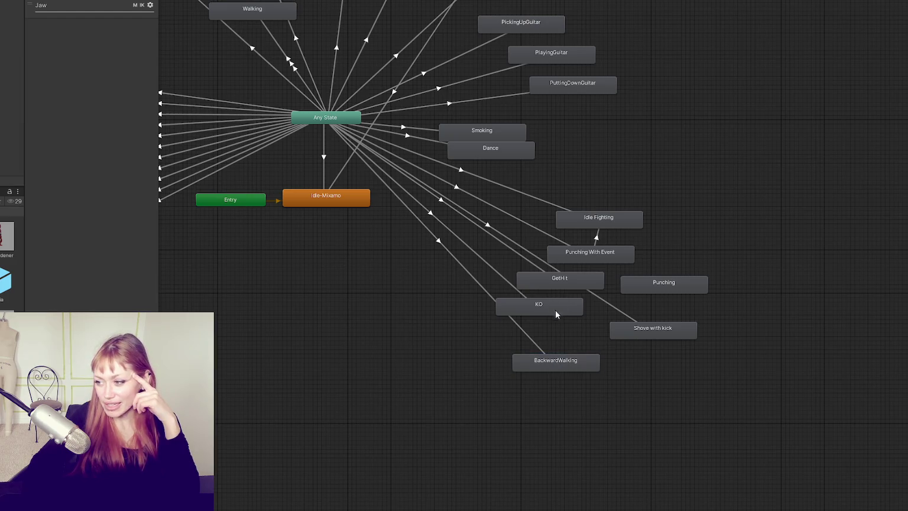
# - Nudge the KO, Punching With Event and Idle Fighting states into tidier positions
pyautogui.moveTo(540, 307); pyautogui.dragTo(544, 306)
pyautogui.moveTo(539, 305); pyautogui.dragTo(546, 303)
pyautogui.moveTo(592, 254); pyautogui.dragTo(587, 254)
pyautogui.moveTo(590, 223); pyautogui.dragTo(598, 233)
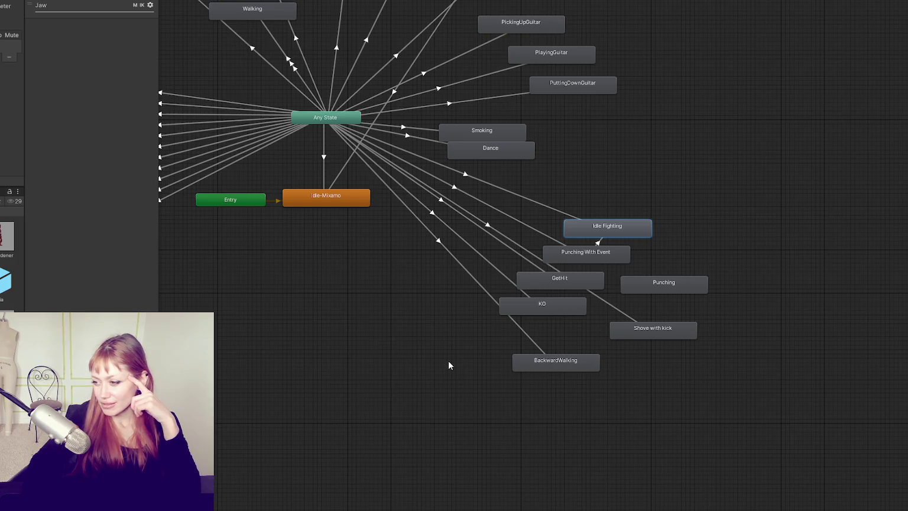
# - Inspect Any State transitions to Shove with kick, BackwardWalking, GetHit and Idle Fighting
pyautogui.click(597, 295)
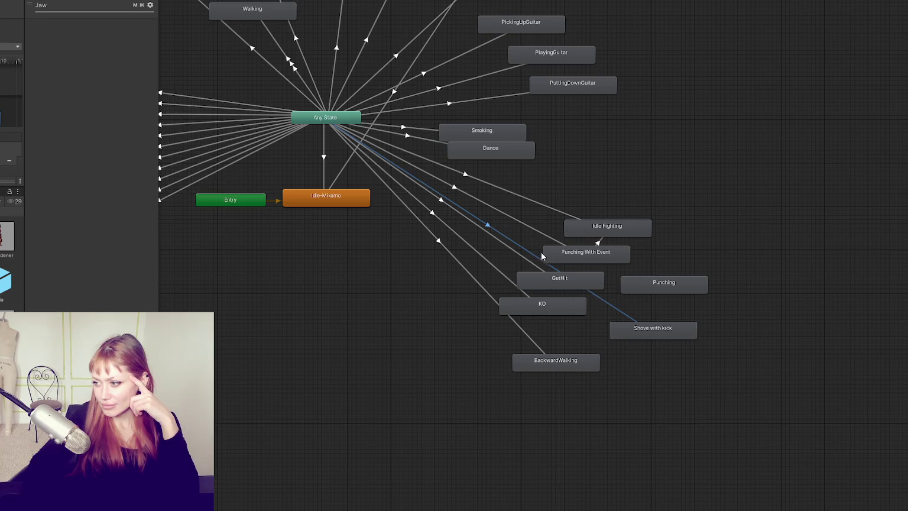
pyautogui.click(511, 316)
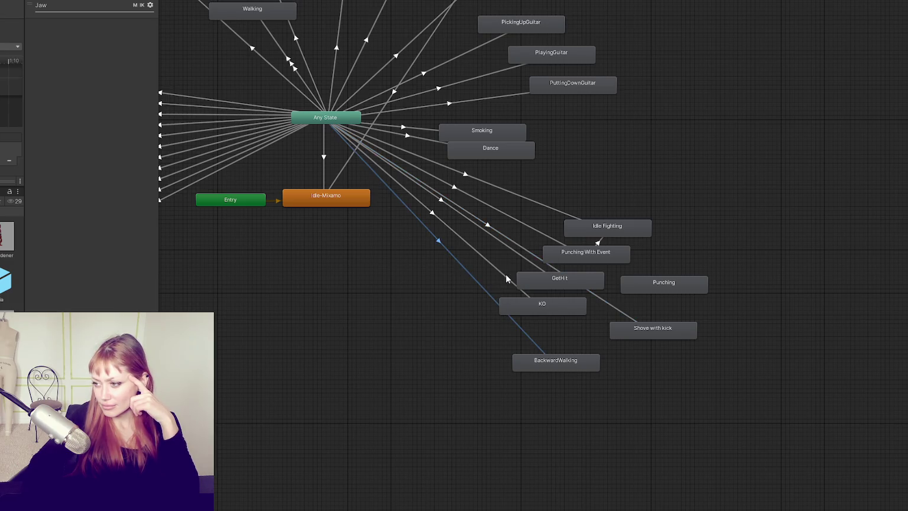
pyautogui.click(521, 255)
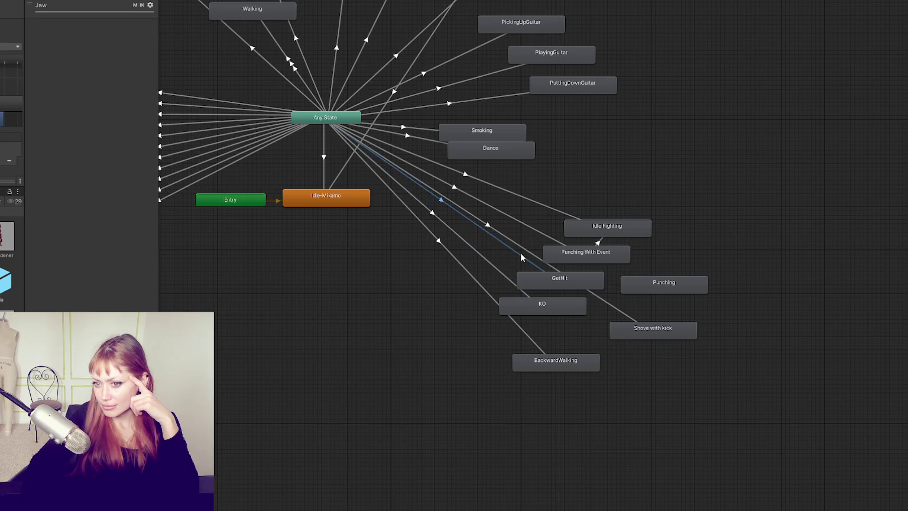
pyautogui.click(550, 237)
pyautogui.click(599, 242)
pyautogui.click(566, 215)
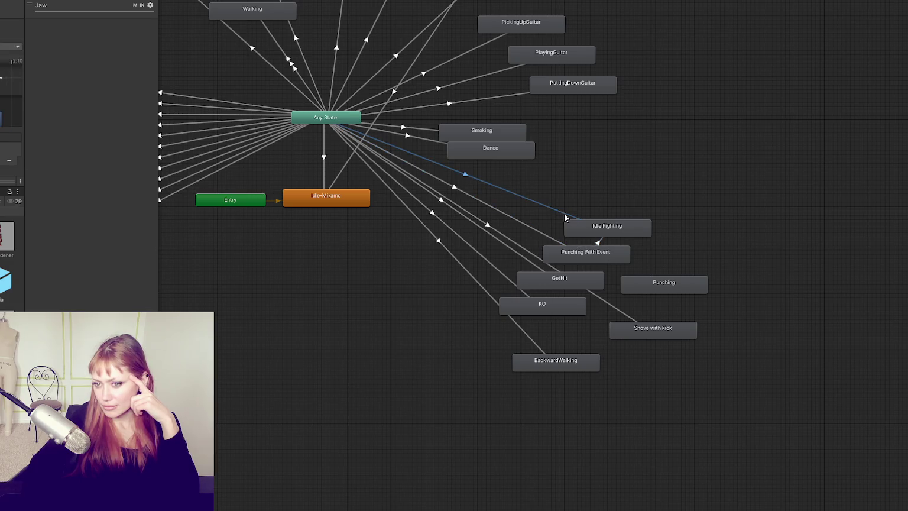
# - Delete the Punching state from the Animator graph
pyautogui.click(642, 286)
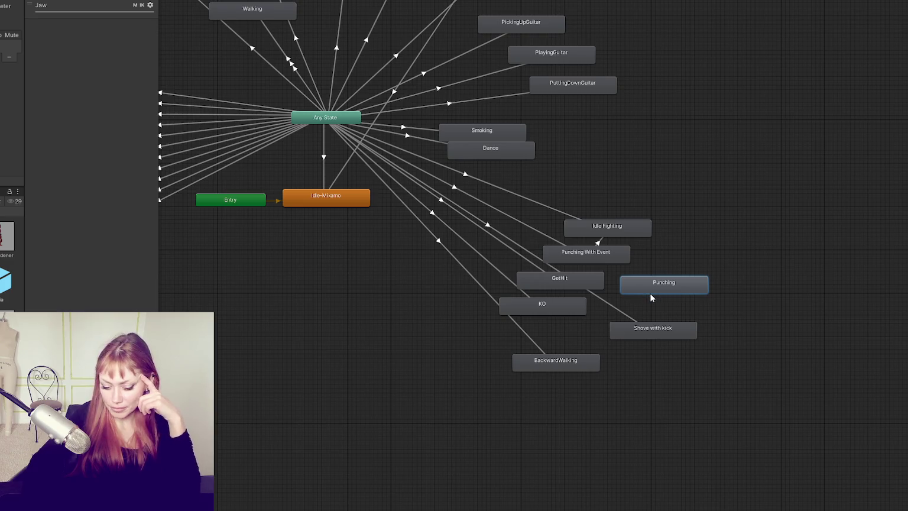
pyautogui.press('Delete')
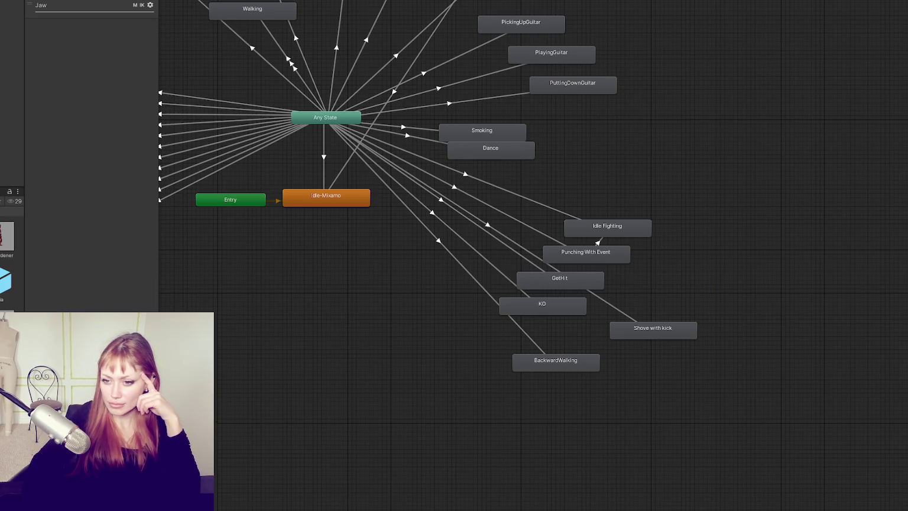
pyautogui.scroll(-1, 7, 260)
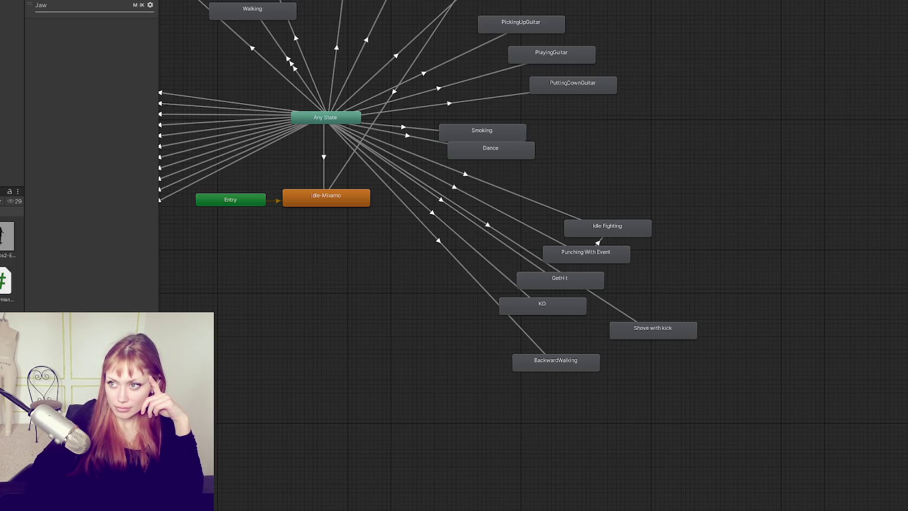
pyautogui.click(244, 1)
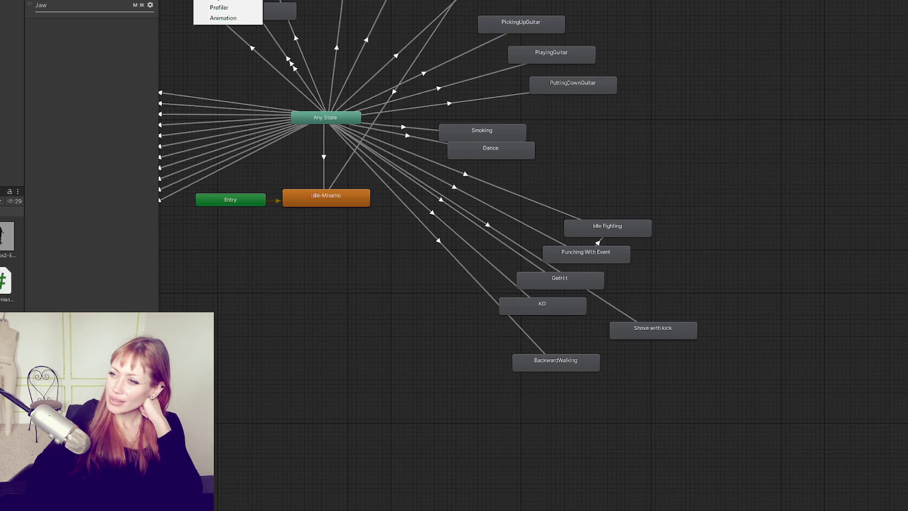
# - Close the window list, then select Punching With Event and its Any State transition
pyautogui.press('Escape')
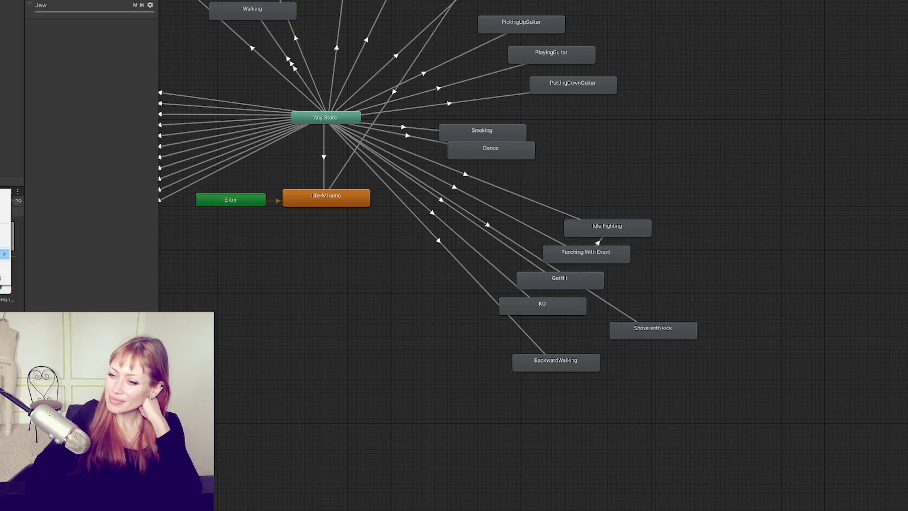
pyautogui.moveTo(4, 253)
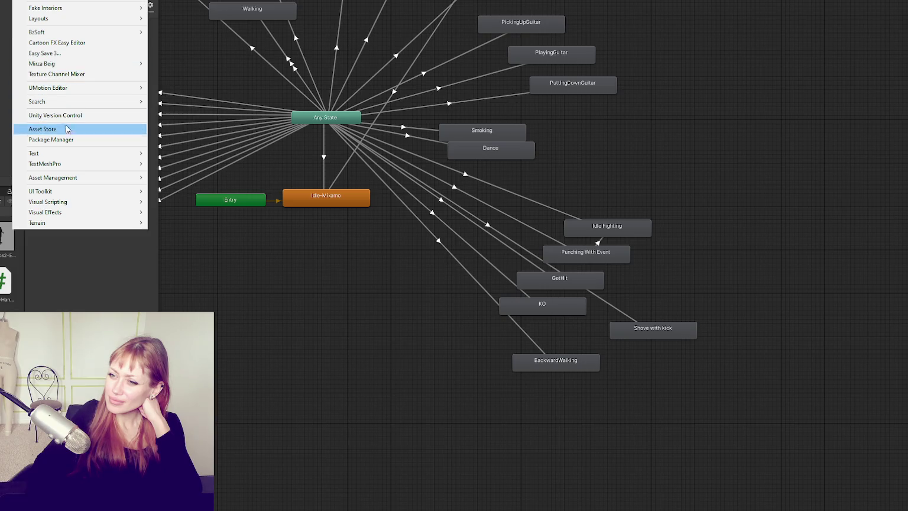
pyautogui.moveTo(71, 205)
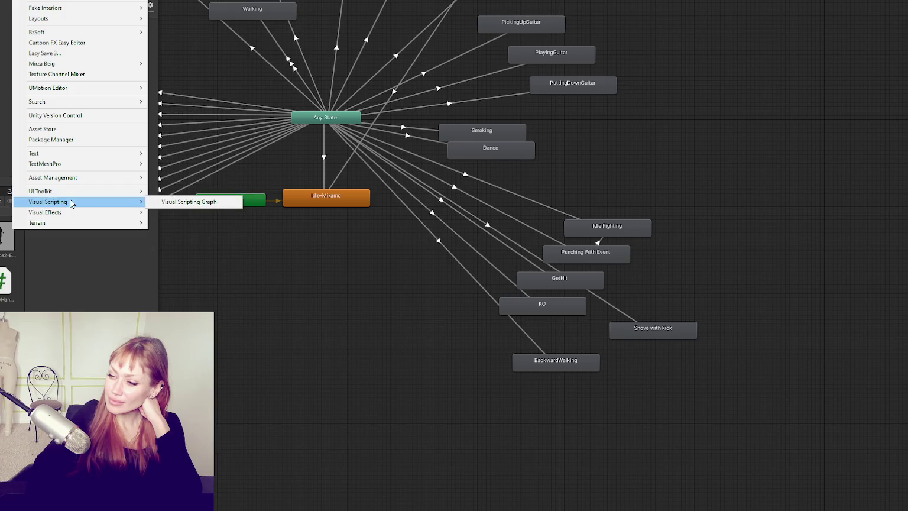
pyautogui.click(52, 238)
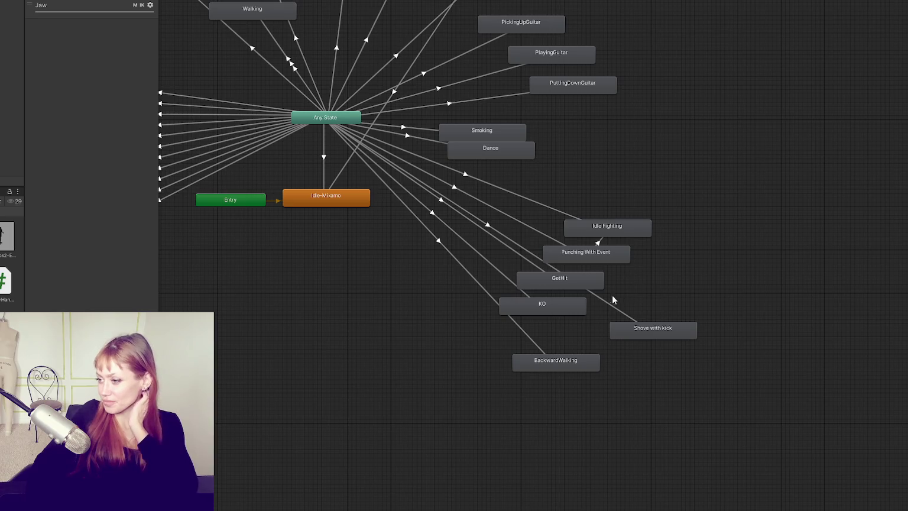
pyautogui.click(588, 261)
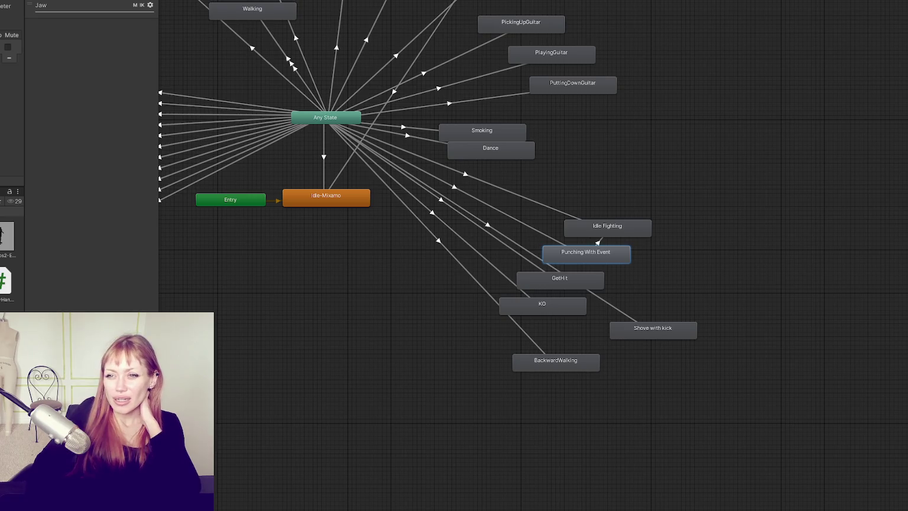
pyautogui.click(521, 219)
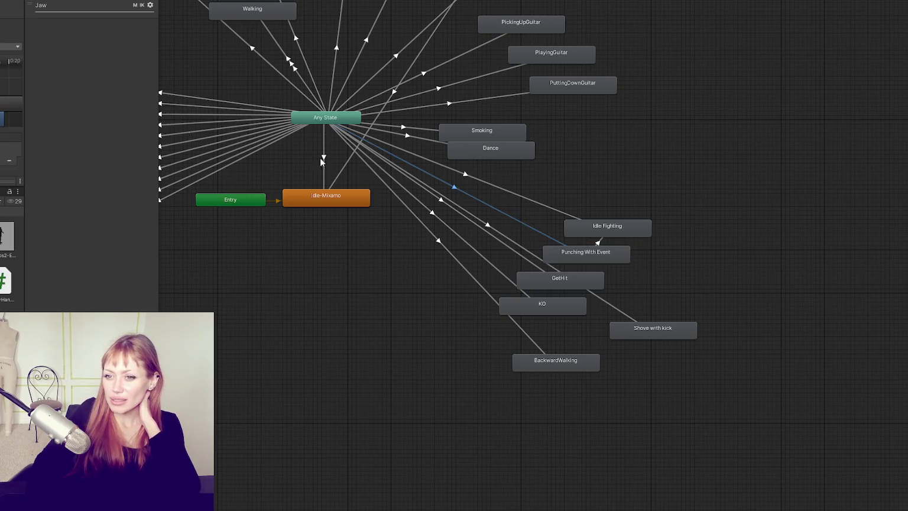
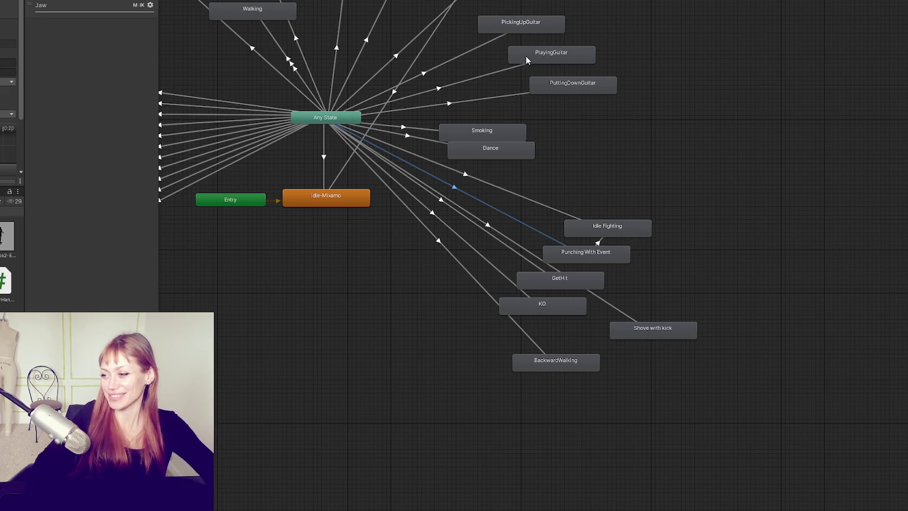
# - Nudge Punching With Event slightly right and inspect its Any State transition and Idle Fighting
pyautogui.moveTo(585, 254); pyautogui.dragTo(594, 255)
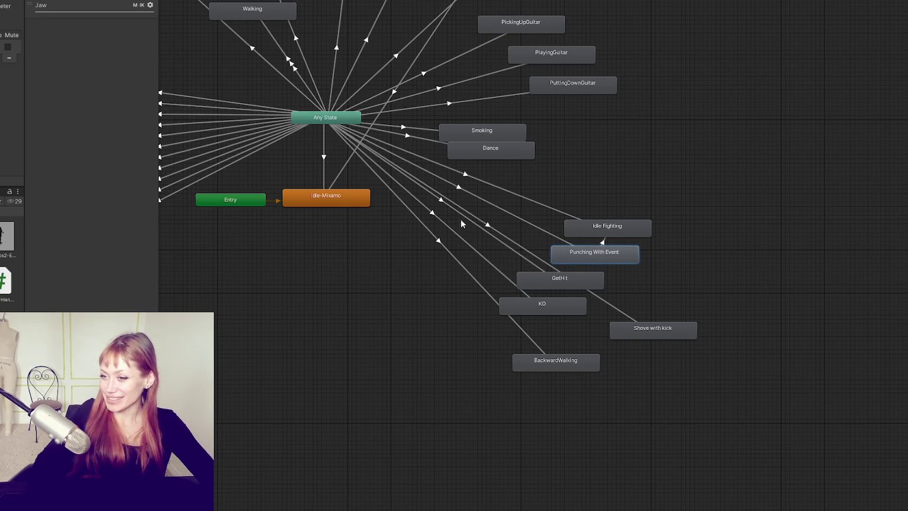
pyautogui.click(603, 241)
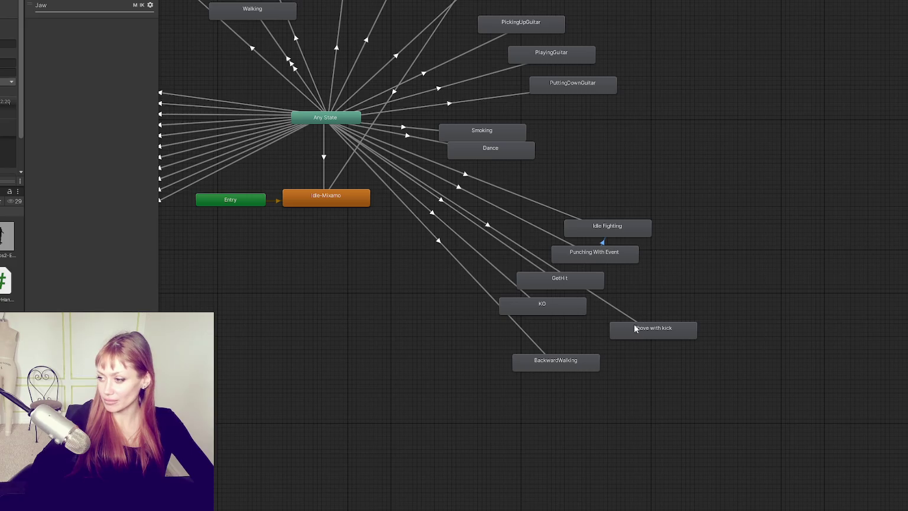
pyautogui.click(621, 233)
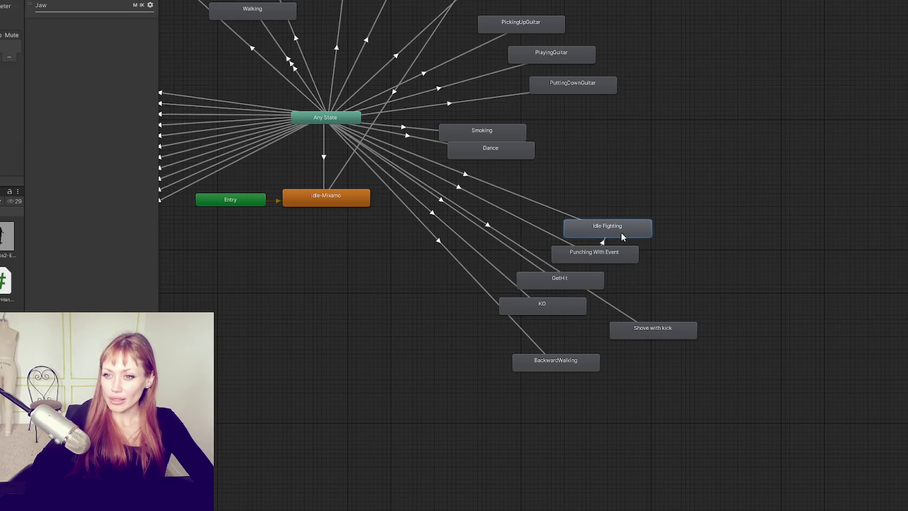
# - Inspect the Any State node and its transitions to Idle Fighting and Punching
pyautogui.click(555, 214)
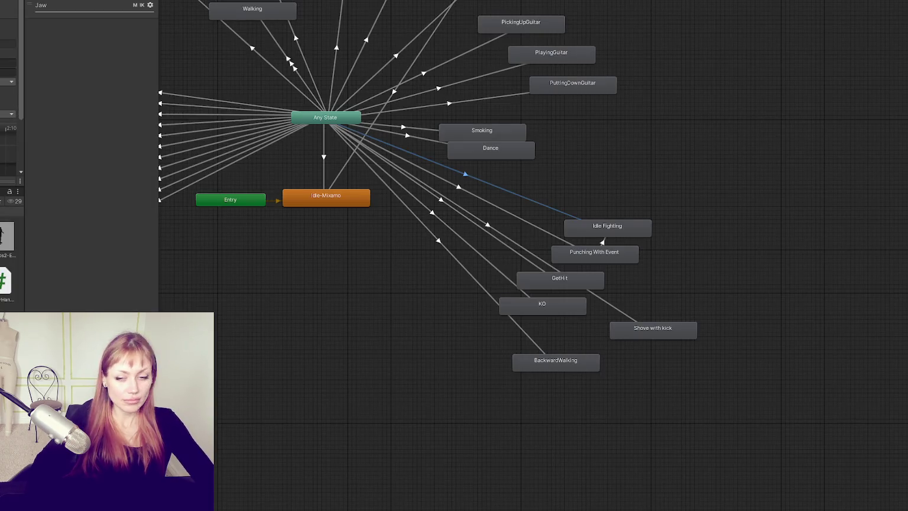
pyautogui.click(326, 117)
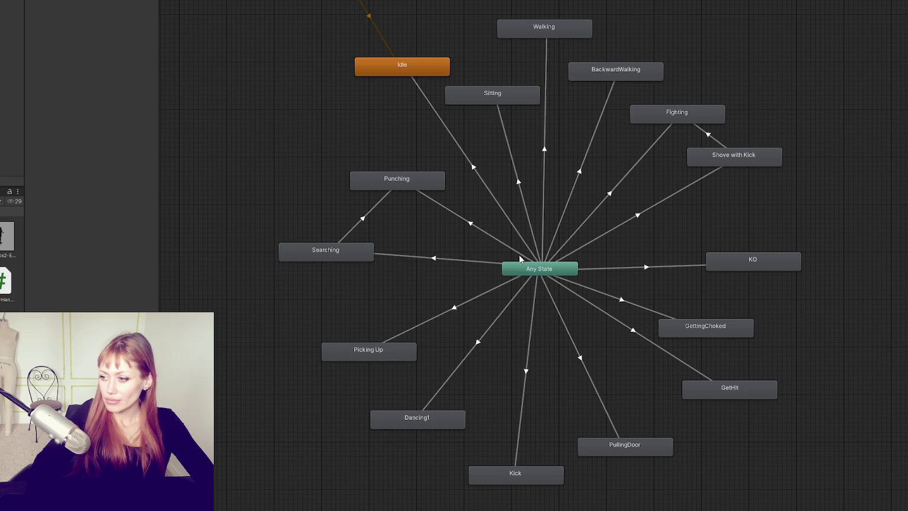
pyautogui.click(520, 256)
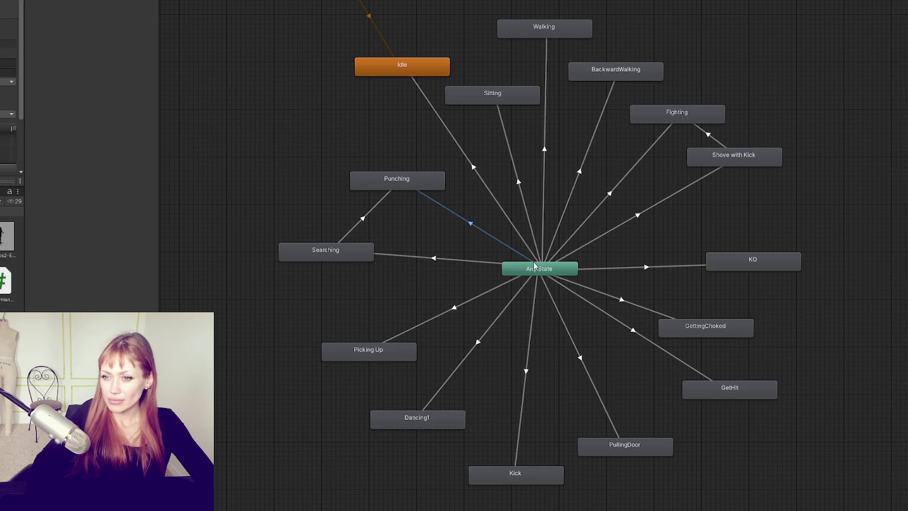
# - Inspect the Any State node and its Punching transition, briefly starting a screen capture
pyautogui.click(538, 272)
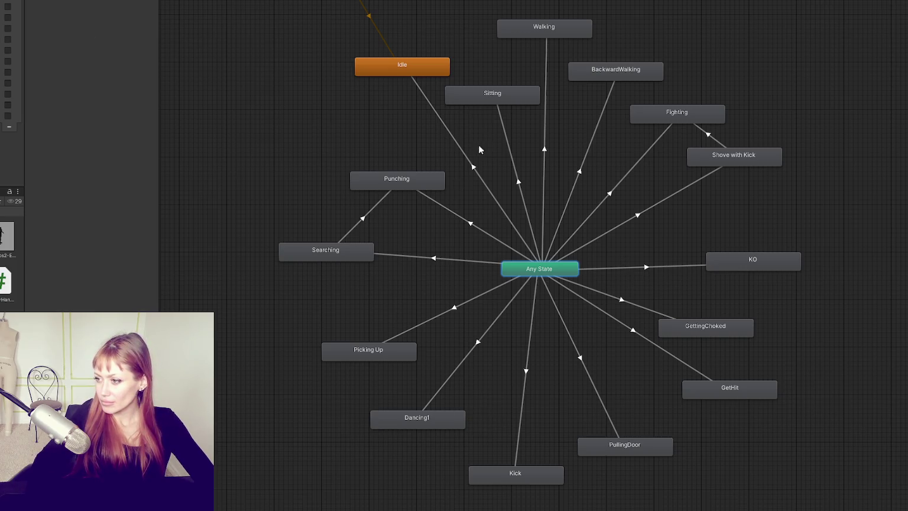
pyautogui.click(447, 208)
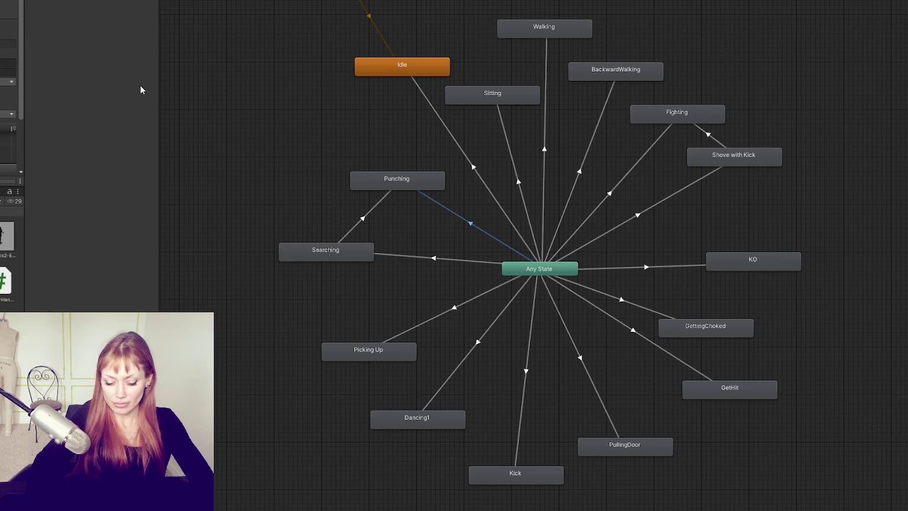
pyautogui.press('Print')
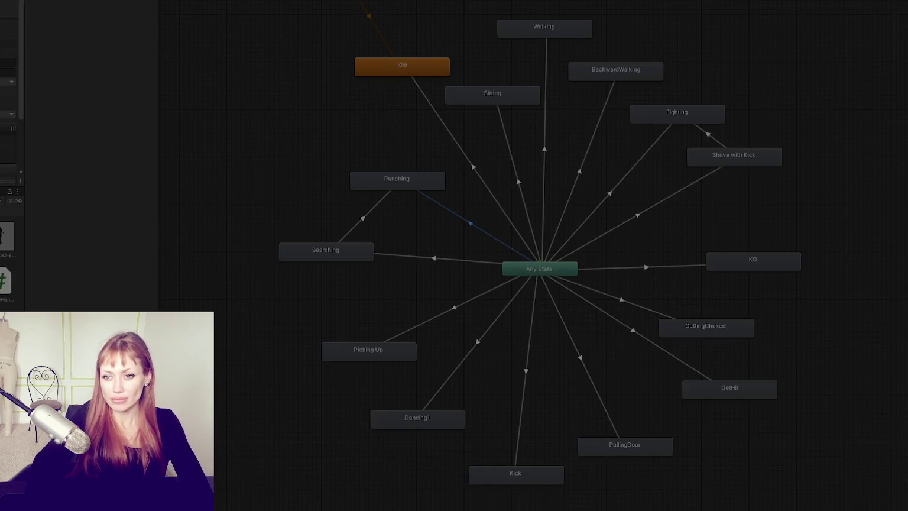
pyautogui.moveTo(0, 9); pyautogui.dragTo(11, 130)
pyautogui.hotkey('ctrl', 'c')
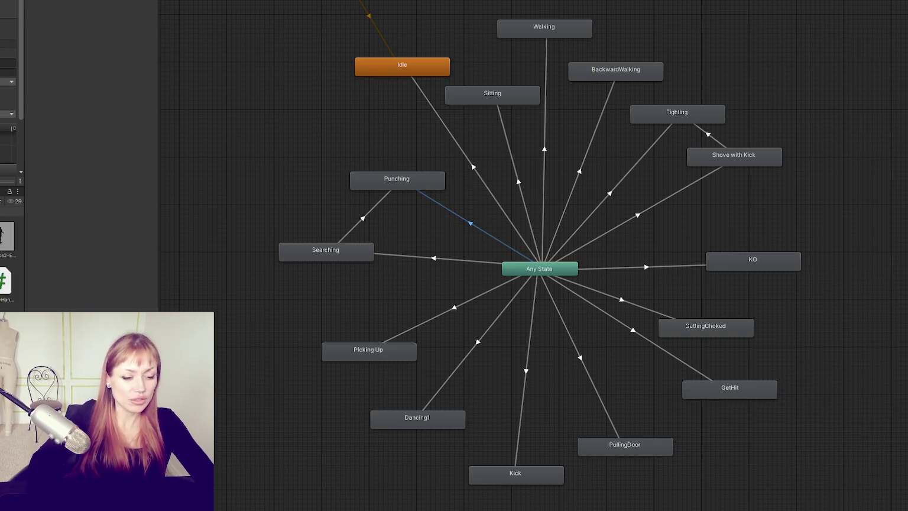
# - Compare the Searching→Punching and Any State→Punching transitions and the Punching state
pyautogui.click(361, 220)
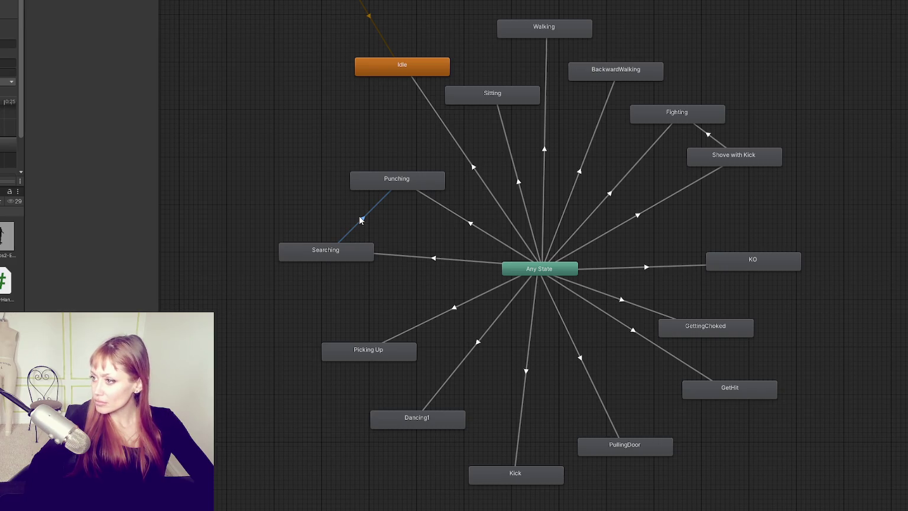
pyautogui.click(472, 223)
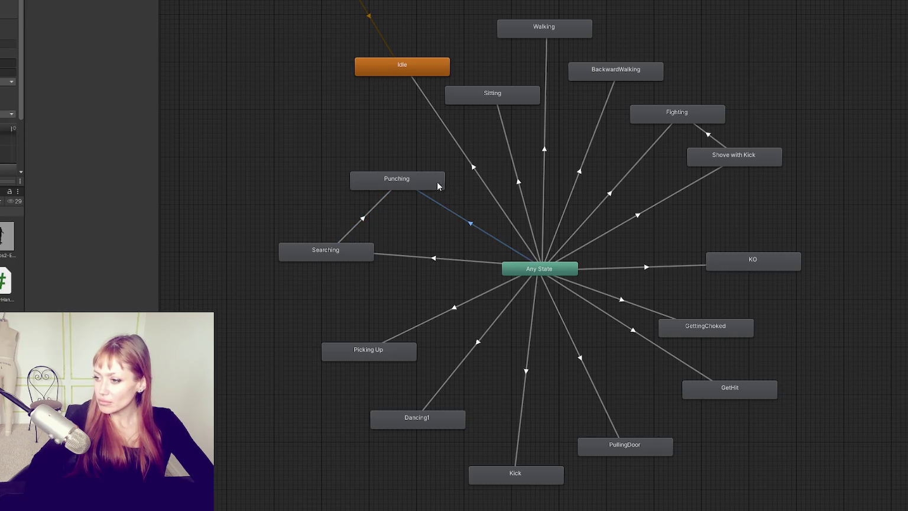
pyautogui.click(425, 185)
pyautogui.click(429, 197)
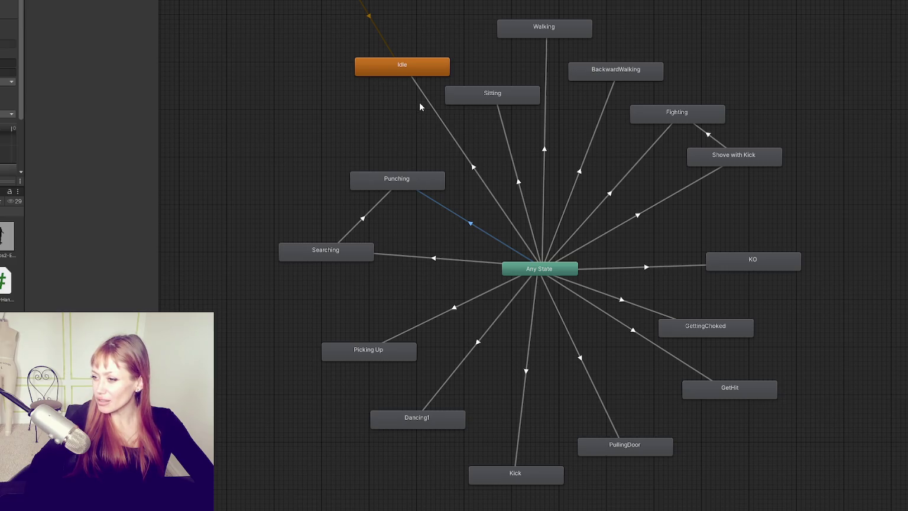
pyautogui.click(355, 258)
pyautogui.click(402, 156)
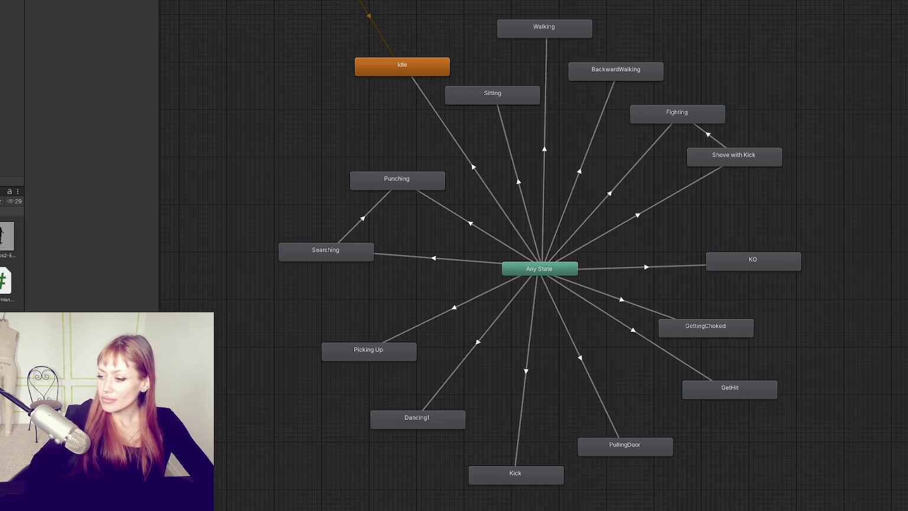
# - Inspect the Fighting state and the Shove with Kick→Fighting transition, then pan the graph
pyautogui.click(691, 112)
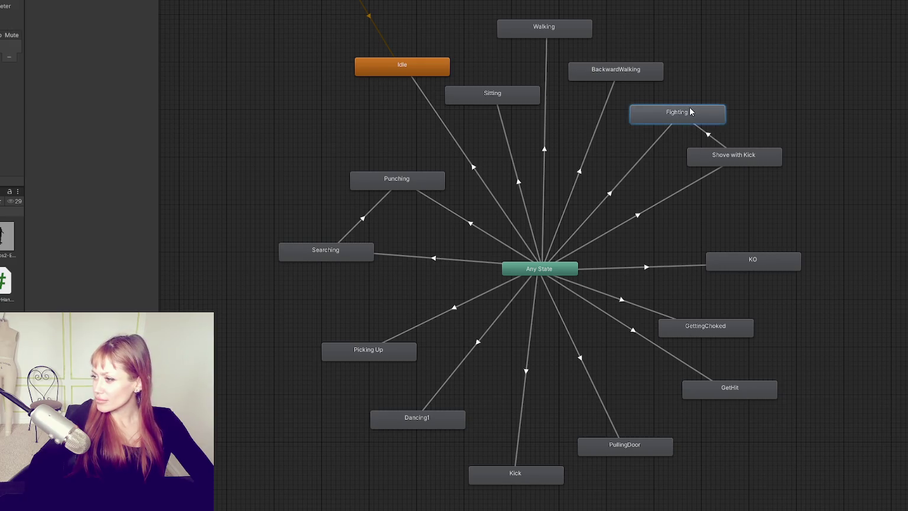
pyautogui.click(717, 144)
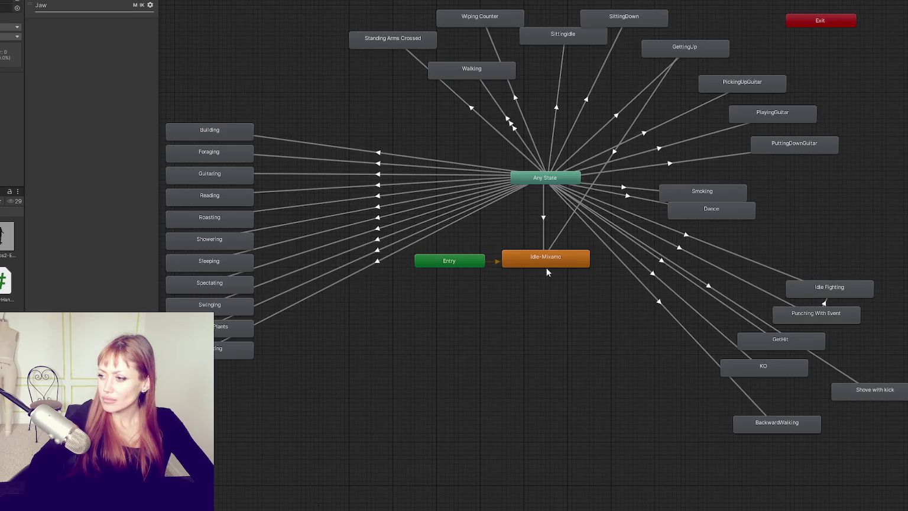
pyautogui.moveTo(823, 156)
pyautogui.mouseDown()
pyautogui.moveTo(767, 135)
pyautogui.moveTo(649, 120)
pyautogui.moveTo(677, 145)
pyautogui.mouseUp()
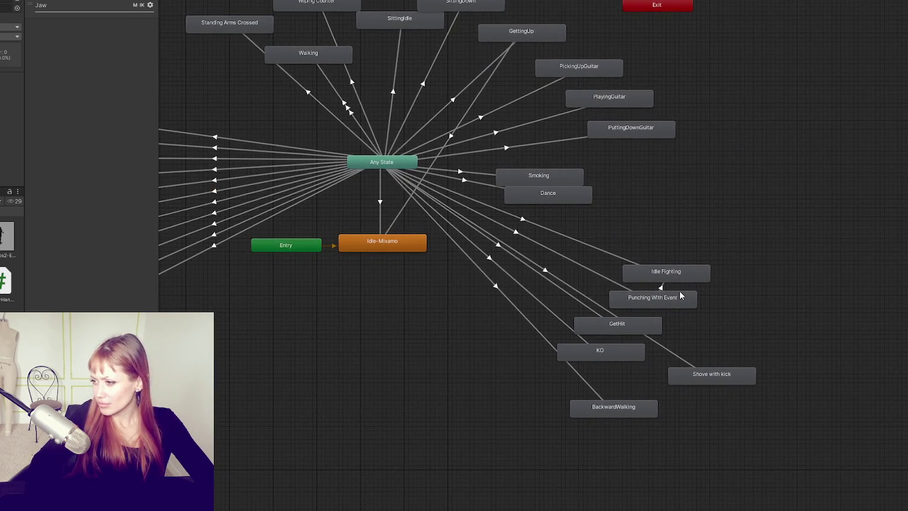
# - Create a transition from Shove with kick to Idle Fighting
pyautogui.rightClick(707, 371)
pyautogui.click(739, 377)
pyautogui.click(691, 273)
pyautogui.click(692, 336)
# - Nudge Punching With Event slightly left and inspect it and the Any State node
pyautogui.click(678, 308)
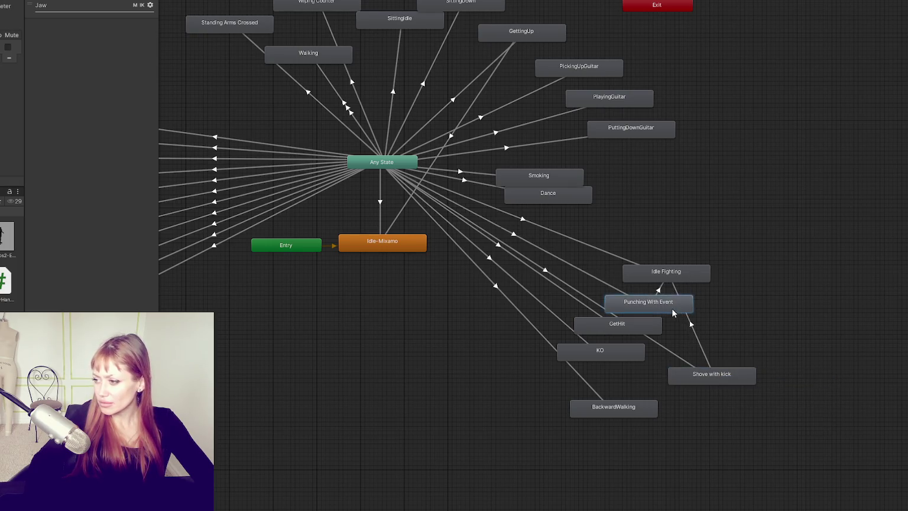
pyautogui.moveTo(667, 293); pyautogui.dragTo(664, 291)
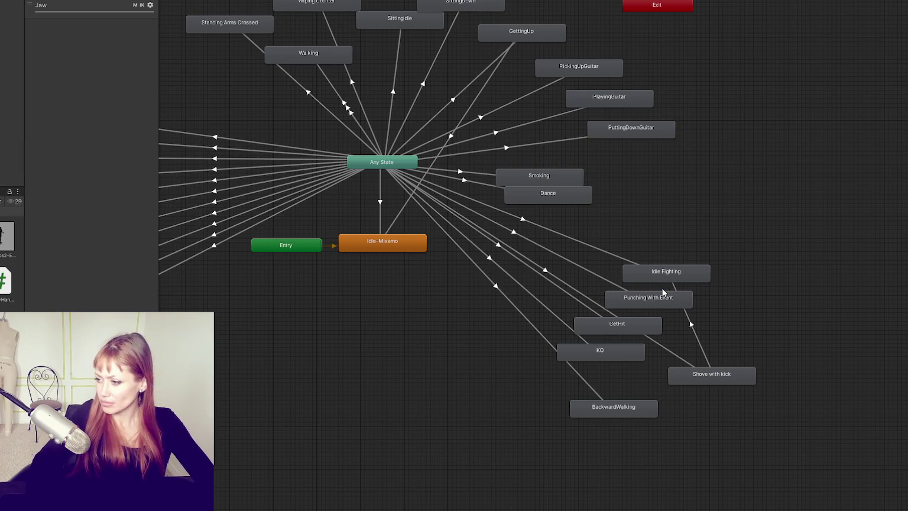
pyautogui.click(650, 303)
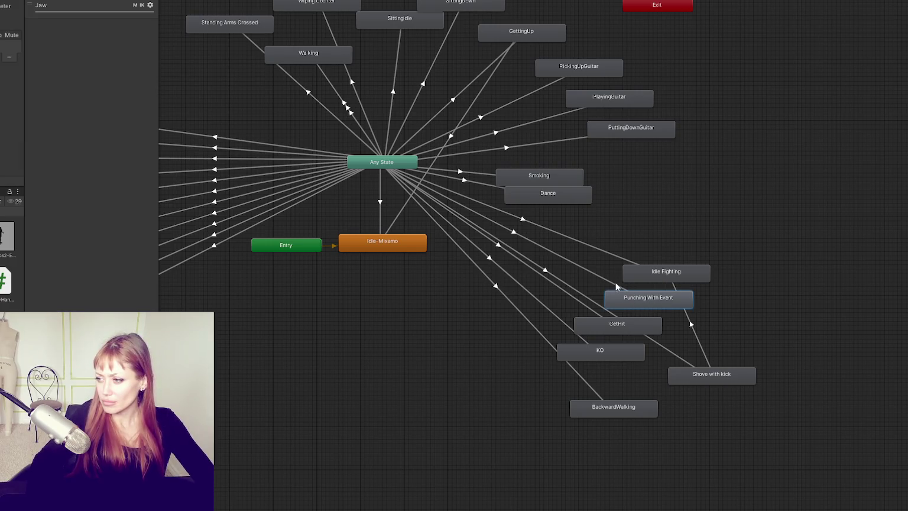
pyautogui.click(390, 165)
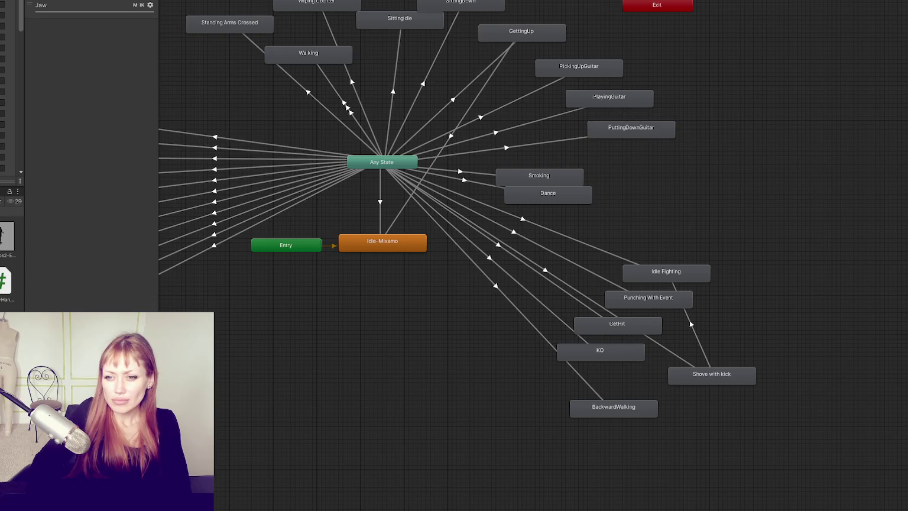
# - Zoom and pan the Animator graph around the Any State node to survey the states
pyautogui.scroll(-5, 8, 88)
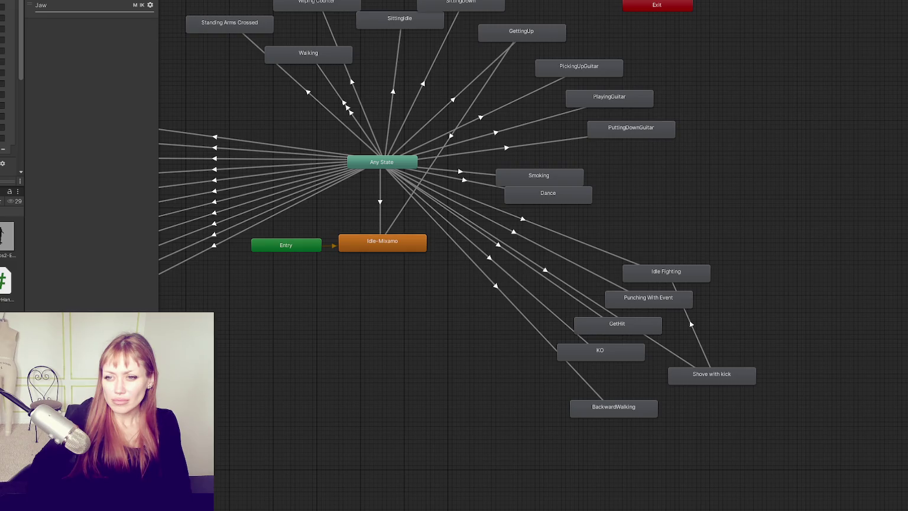
pyautogui.scroll(3, 9, 89)
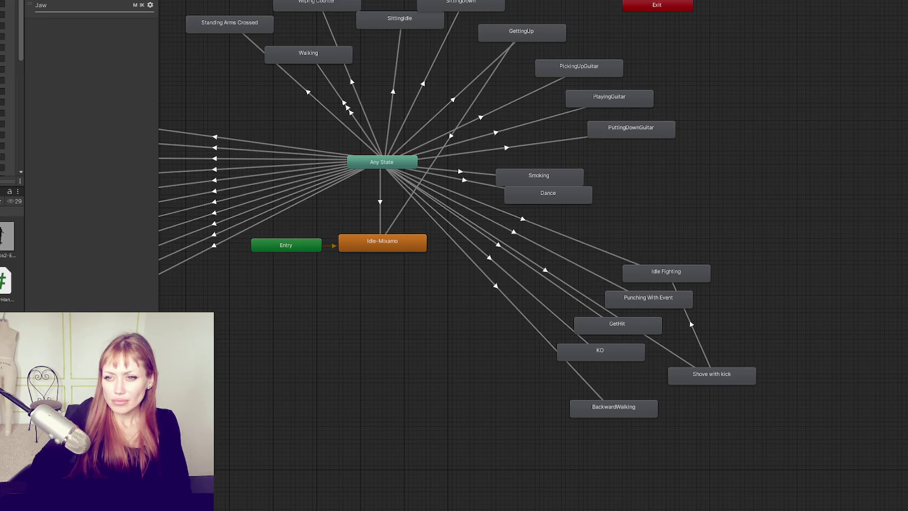
pyautogui.scroll(2, 9, 89)
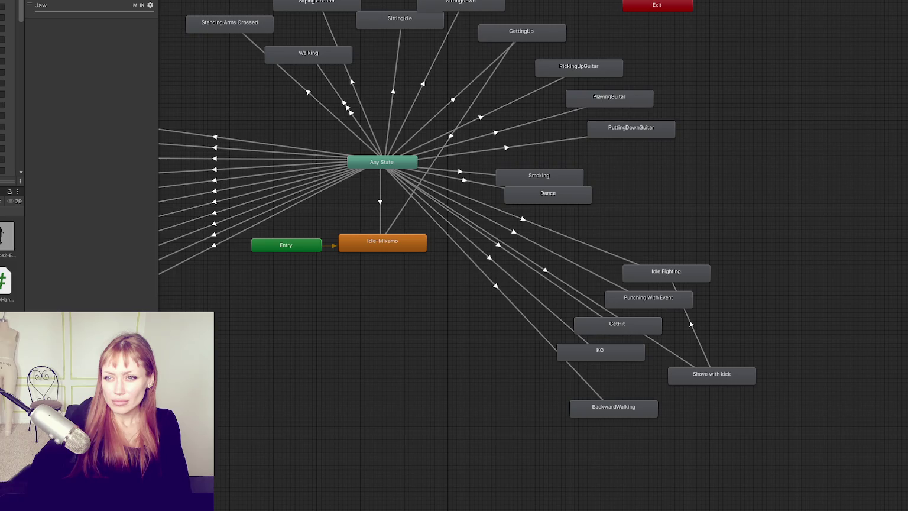
pyautogui.click(380, 166)
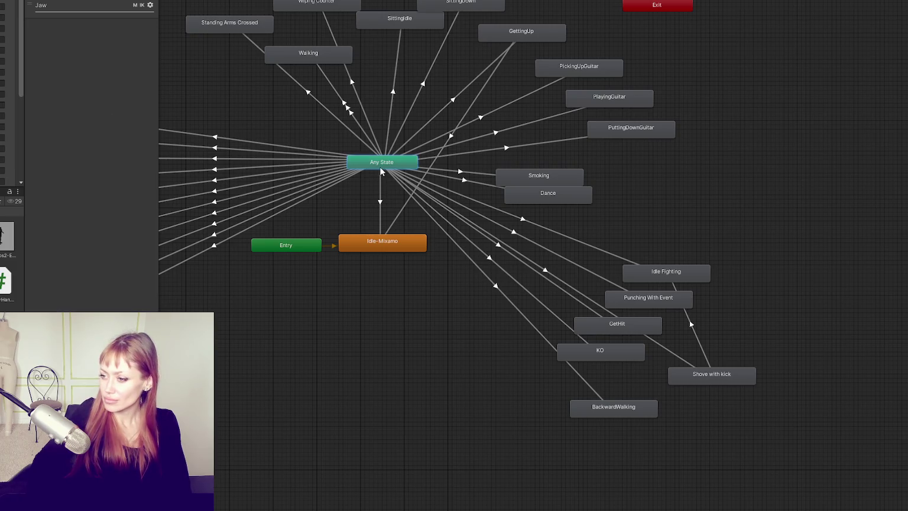
pyautogui.moveTo(360, 112)
pyautogui.mouseDown()
pyautogui.moveTo(556, 168)
pyautogui.moveTo(544, 178)
pyautogui.moveTo(379, 210)
pyautogui.moveTo(387, 150)
pyautogui.mouseUp()
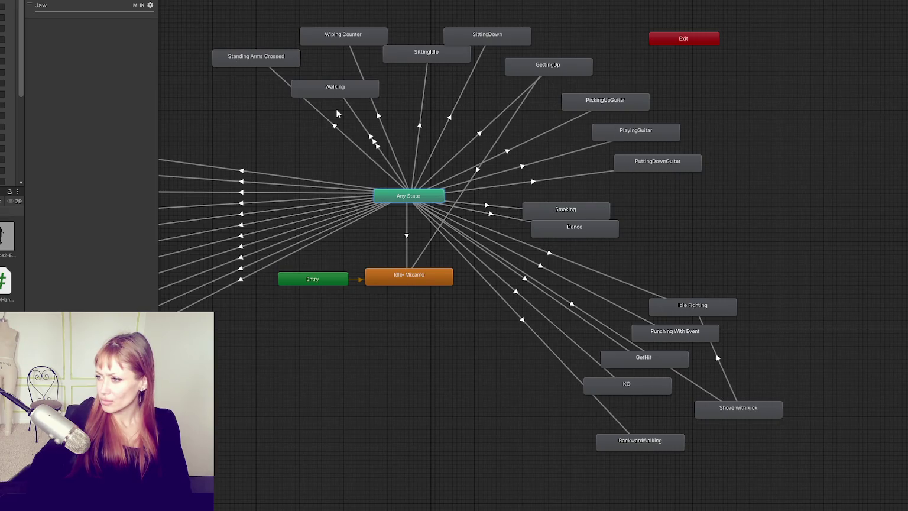
pyautogui.moveTo(333, 123)
pyautogui.mouseDown()
pyautogui.moveTo(356, 87)
pyautogui.moveTo(737, 113)
pyautogui.moveTo(603, 107)
pyautogui.moveTo(199, 130)
pyautogui.mouseUp()
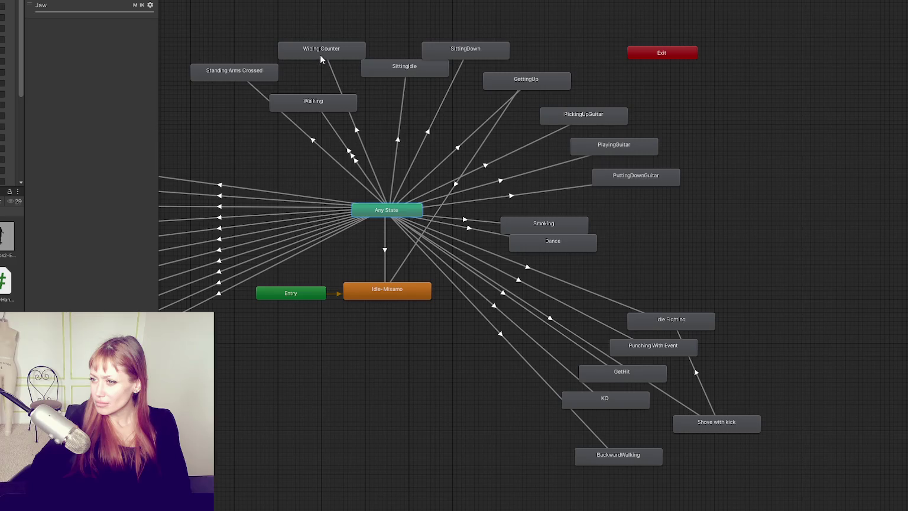
# - Inspect Idle Fighting, then move Idle-Mixamo slightly lower beneath Entry
pyautogui.click(639, 324)
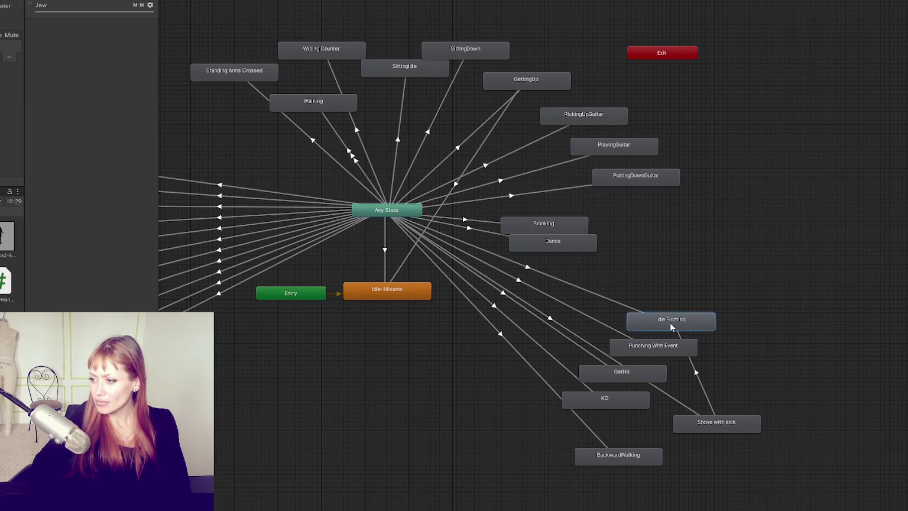
pyautogui.click(768, 355)
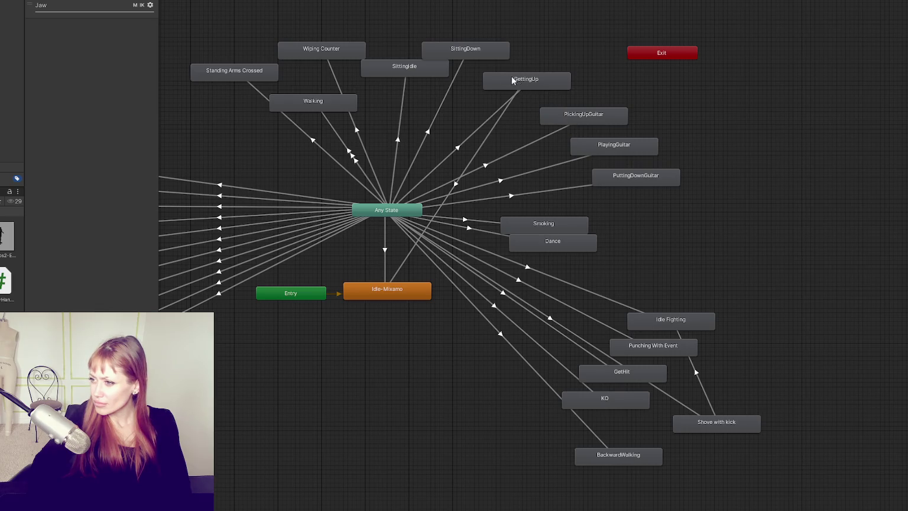
pyautogui.press('a')
pyautogui.moveTo(473, 310); pyautogui.dragTo(478, 323)
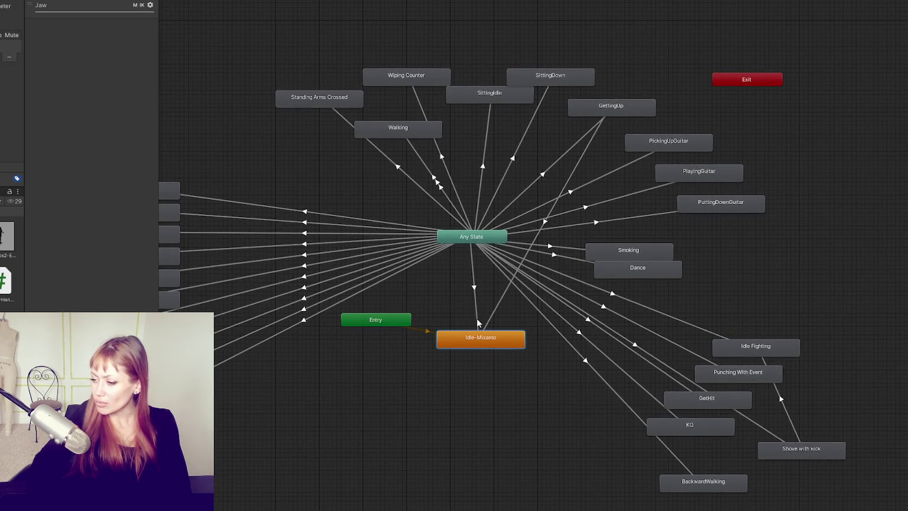
# - Center the Any State hub and inspect its Idle-Mixamo and KO transitions
pyautogui.moveTo(536, 269); pyautogui.dragTo(459, 231)
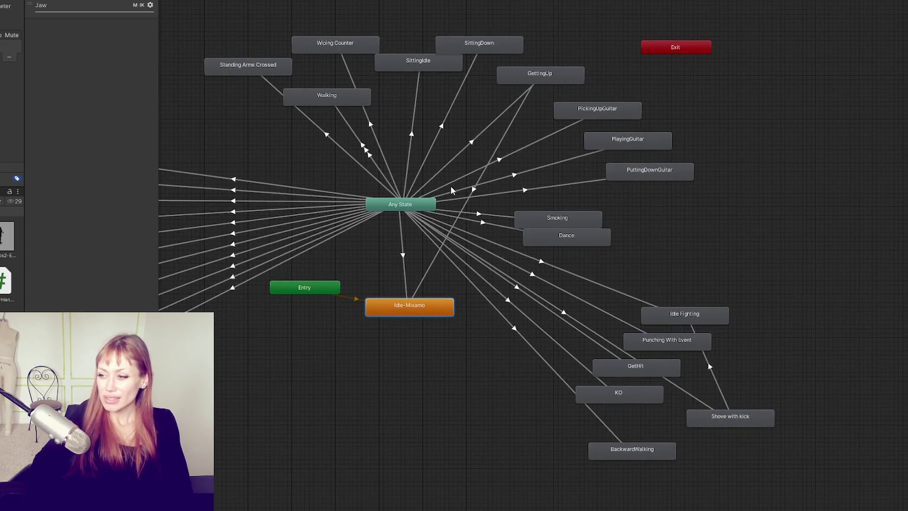
pyautogui.click(402, 230)
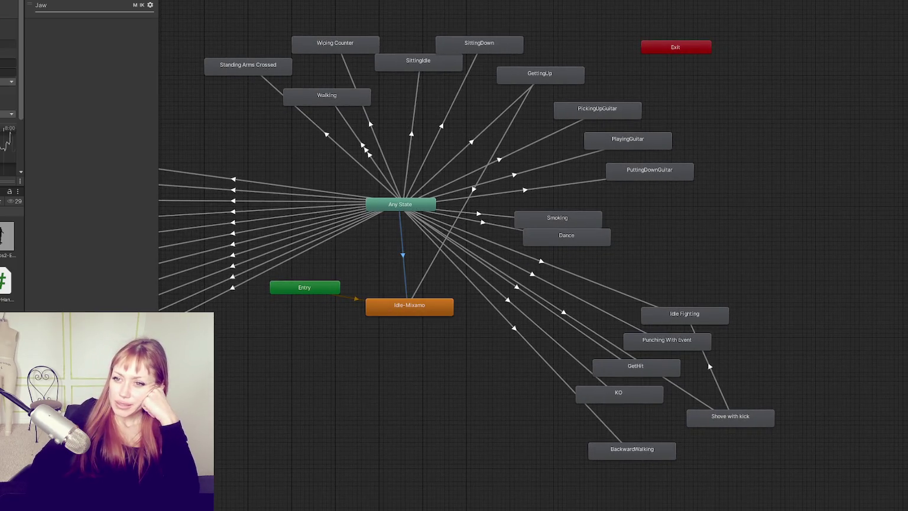
pyautogui.click(400, 204)
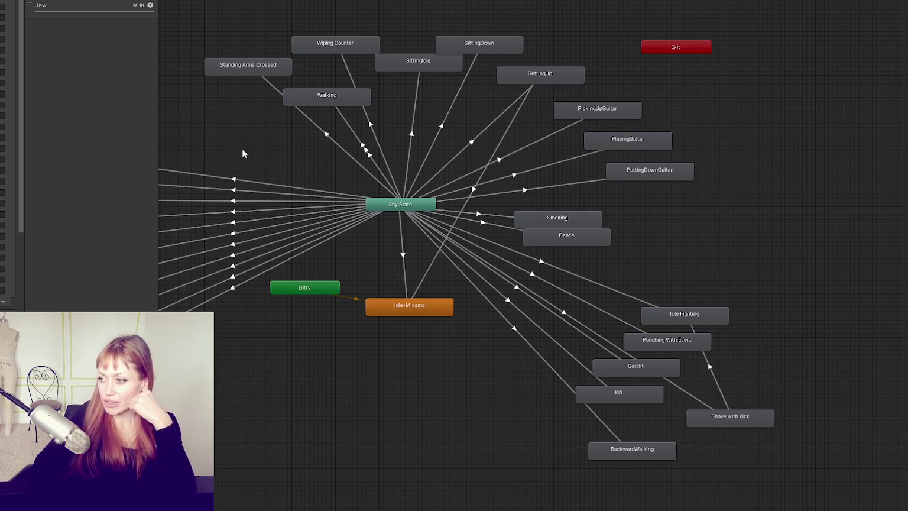
pyautogui.click(507, 300)
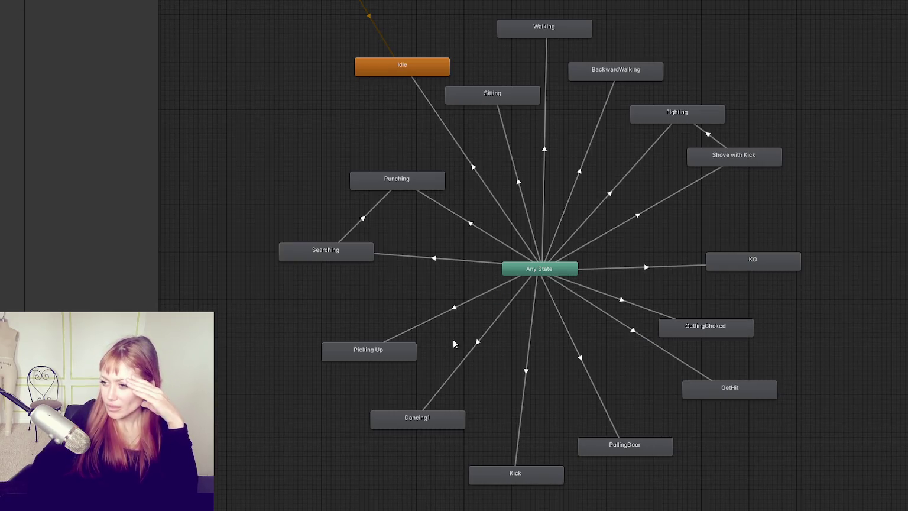
# - Inspect the Any State transitions to Punching, BackwardWalking, KO, GetHit, Kick, Dancing1 and Picking Up
pyautogui.click(464, 222)
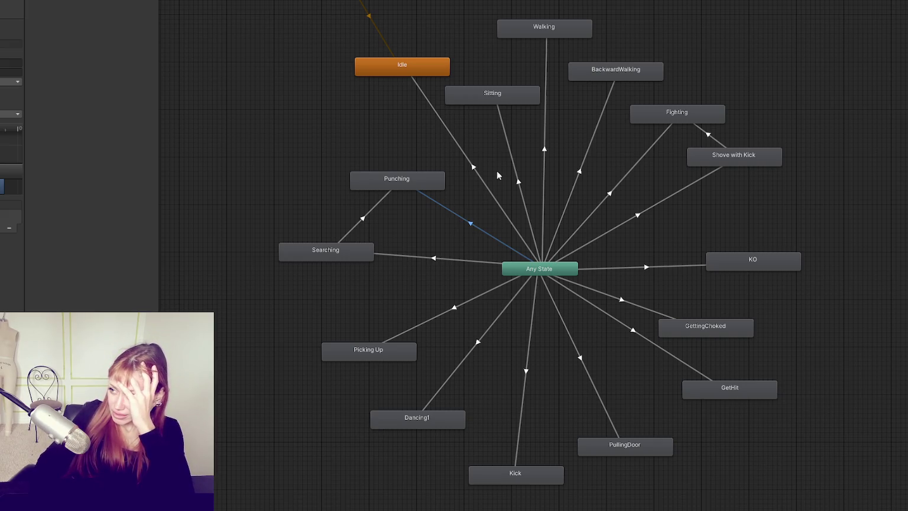
pyautogui.click(594, 149)
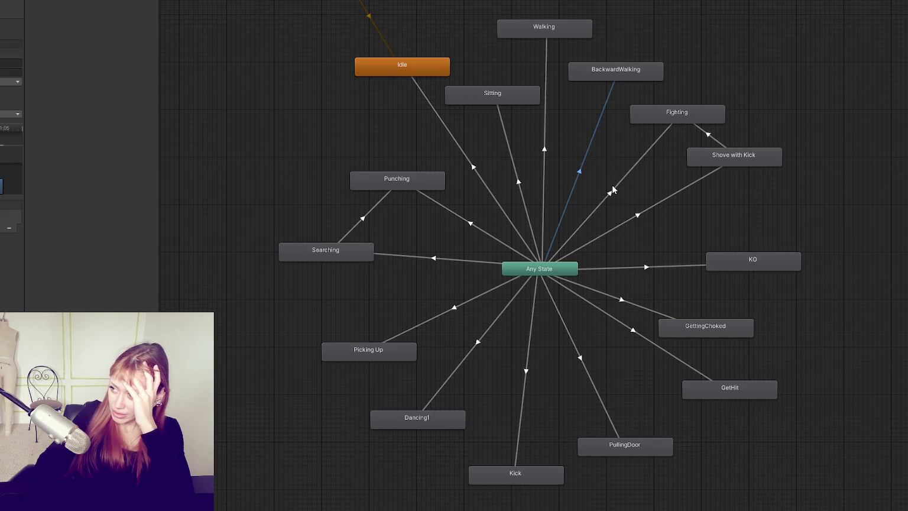
pyautogui.click(617, 265)
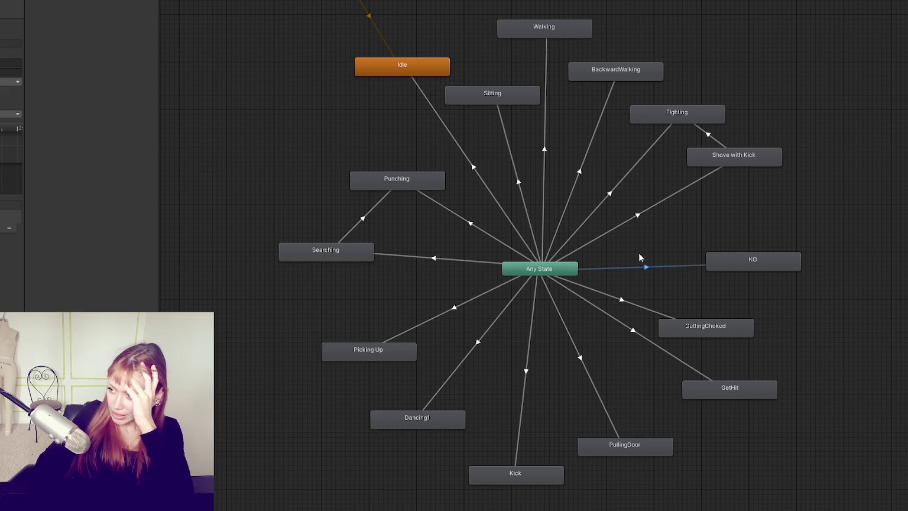
pyautogui.click(613, 322)
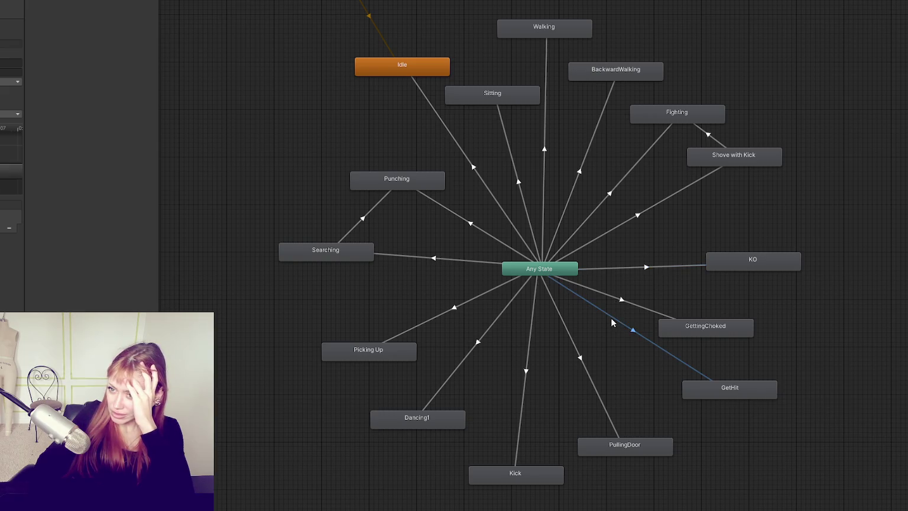
pyautogui.click(527, 371)
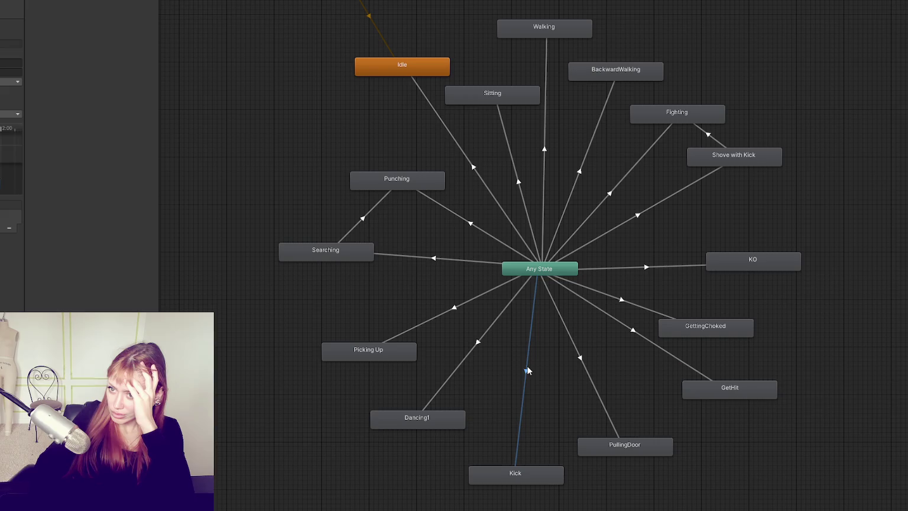
pyautogui.click(476, 346)
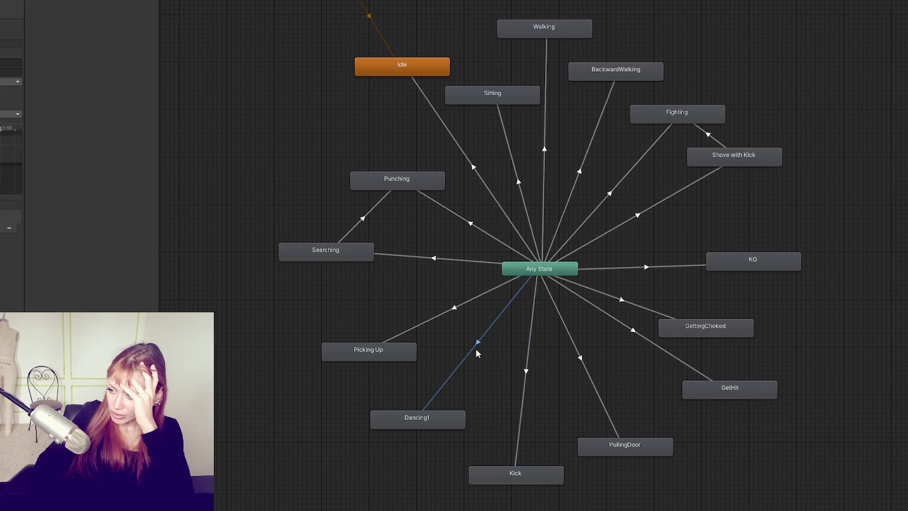
pyautogui.click(455, 308)
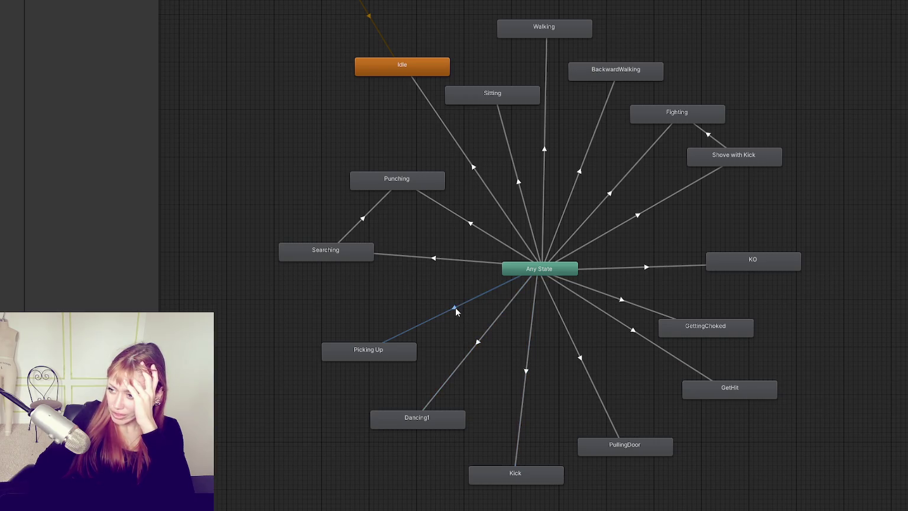
# - Inspect the Any State transitions to Searching, Punching, Idle, Walking, BackwardWalking, Fighting and Shove with Kick
pyautogui.click(433, 257)
pyautogui.click(470, 225)
pyautogui.click(492, 195)
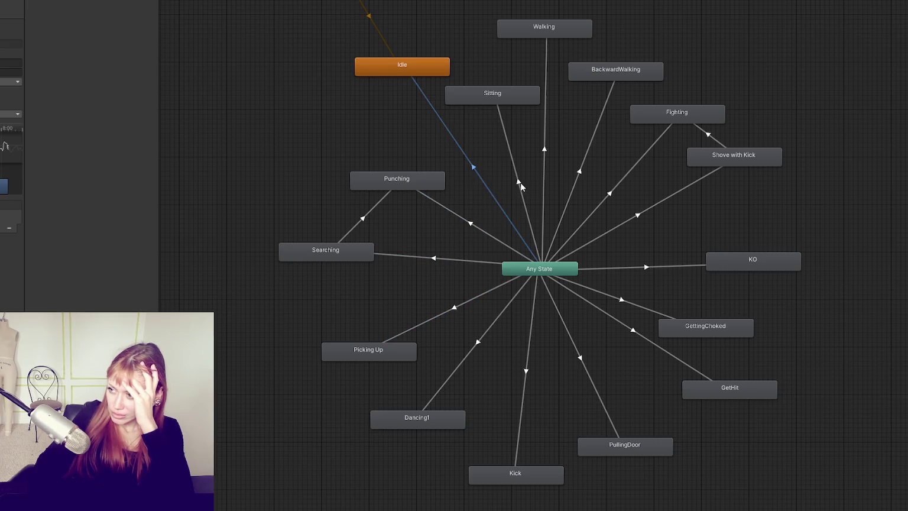
pyautogui.click(542, 176)
pyautogui.click(566, 212)
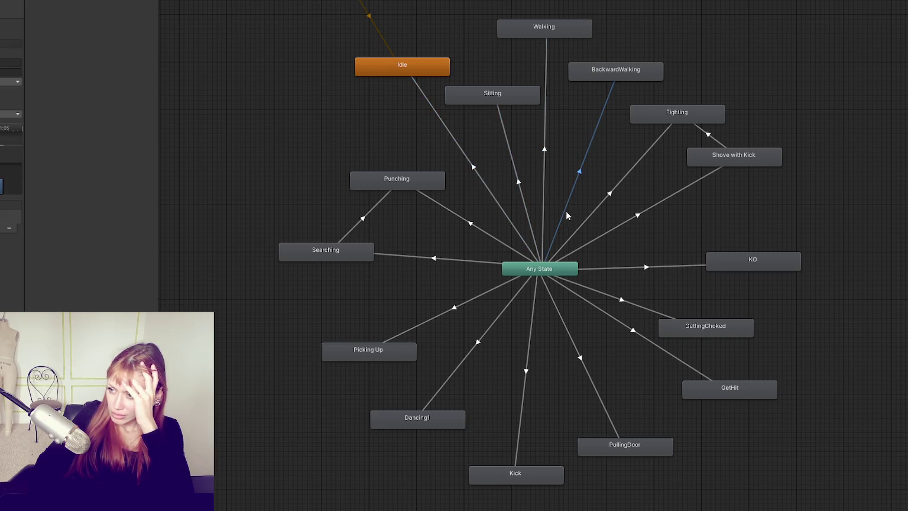
pyautogui.click(573, 230)
pyautogui.click(581, 241)
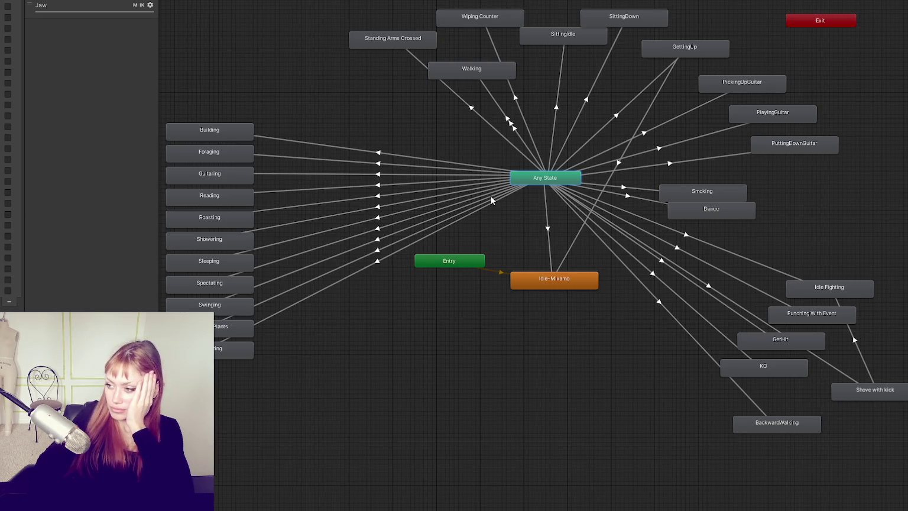
# - Review the Shove with kick↔Idle Fighting transitions and Any State's Punching With Event and Idle Fighting transitions
pyautogui.moveTo(518, 196); pyautogui.dragTo(359, 165)
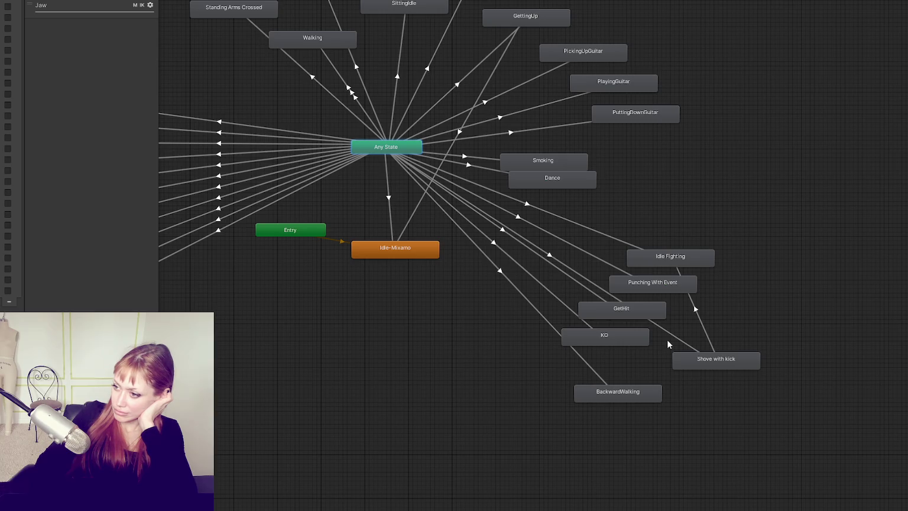
pyautogui.click(694, 309)
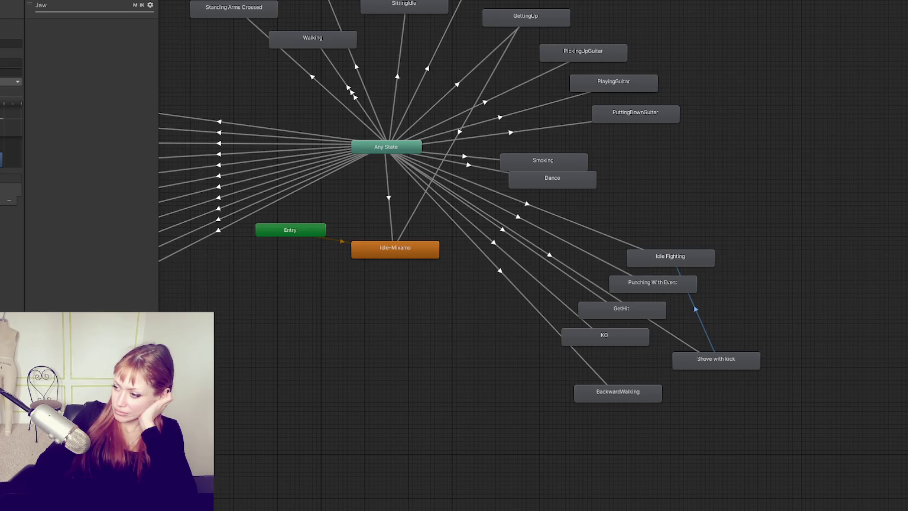
pyautogui.click(618, 269)
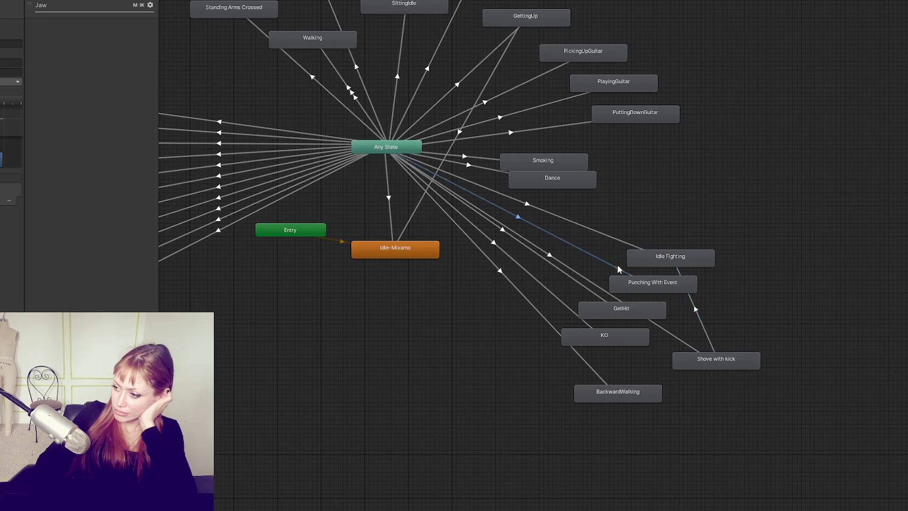
pyautogui.click(620, 244)
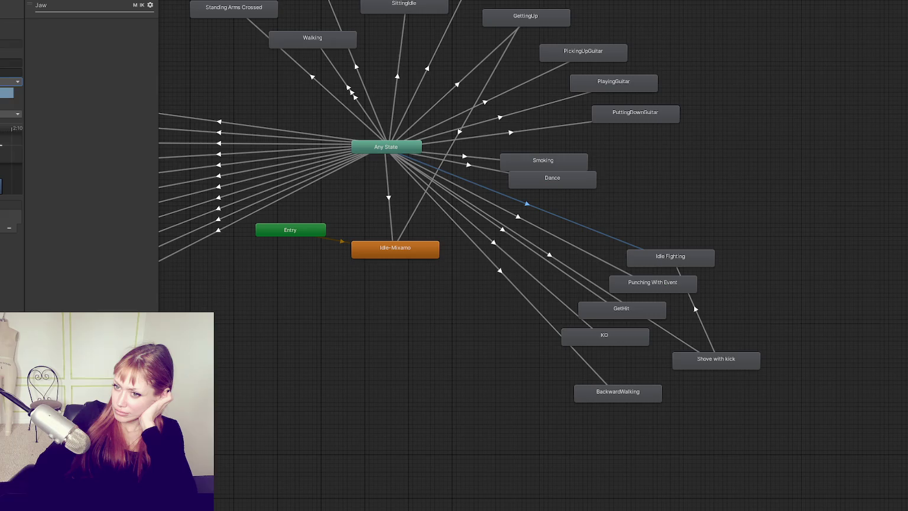
pyautogui.click(693, 304)
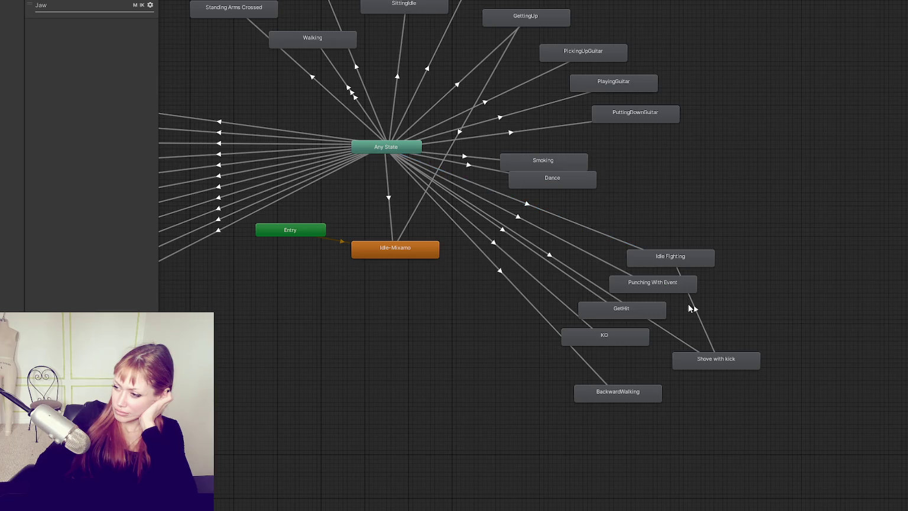
# - Inspect the Any State transitions to BackwardWalking, KO and GetHit and the neighbouring arrows
pyautogui.click(542, 319)
pyautogui.click(554, 291)
pyautogui.click(556, 267)
pyautogui.click(557, 261)
pyautogui.click(565, 243)
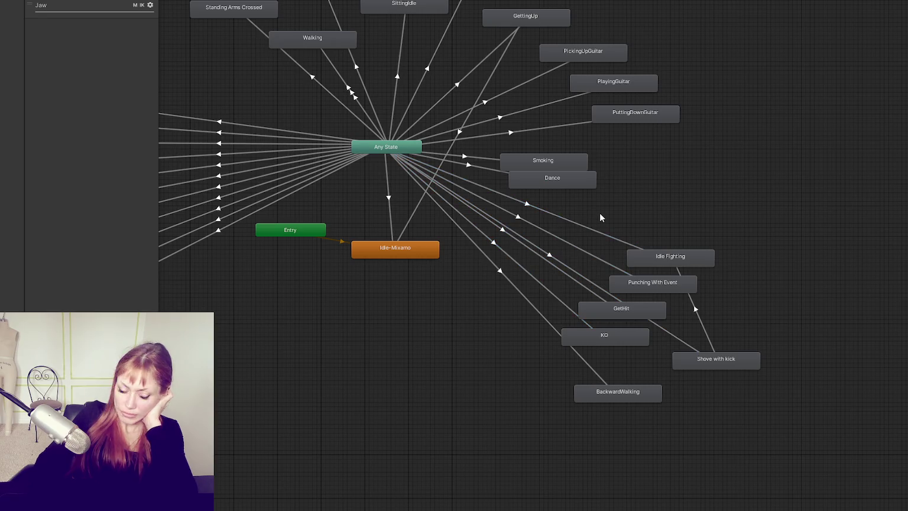
pyautogui.click(599, 213)
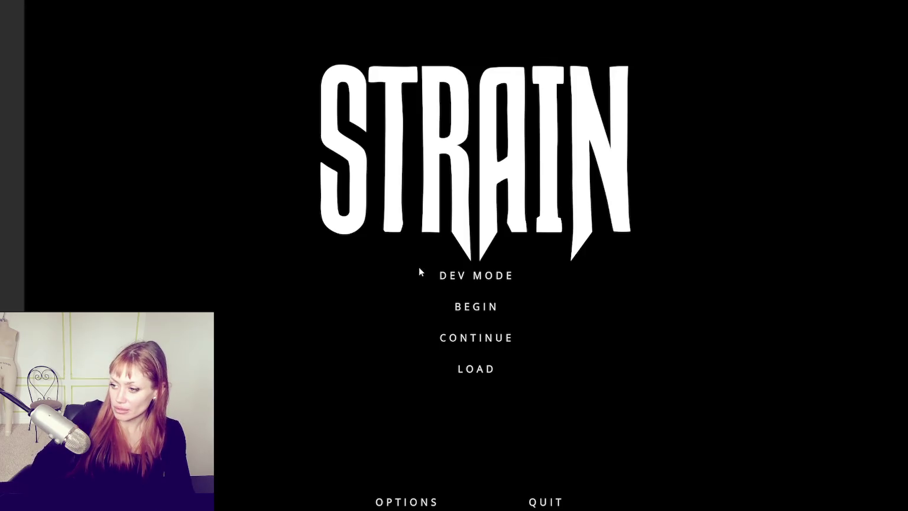
# - Start in DEV MODE, walk to the red garden door and pass through into the street
pyautogui.click(471, 289)
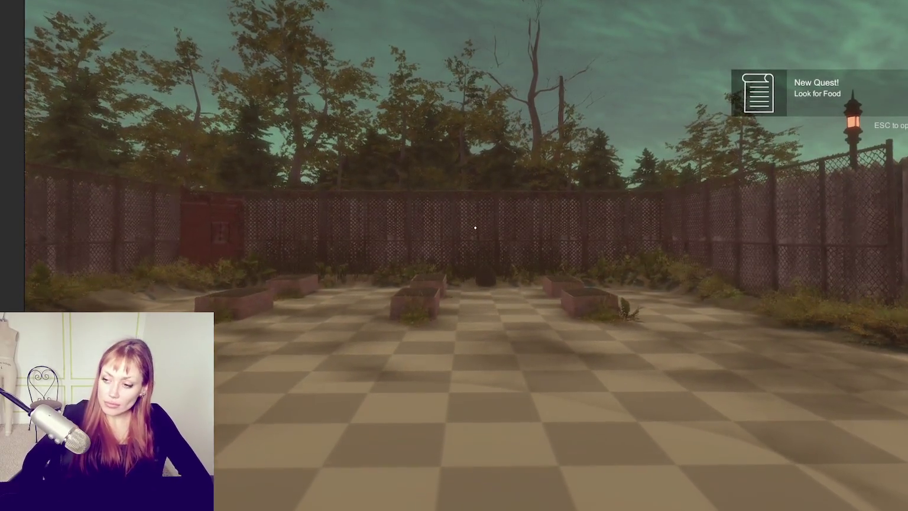
pyautogui.press('w')
pyautogui.press('w')
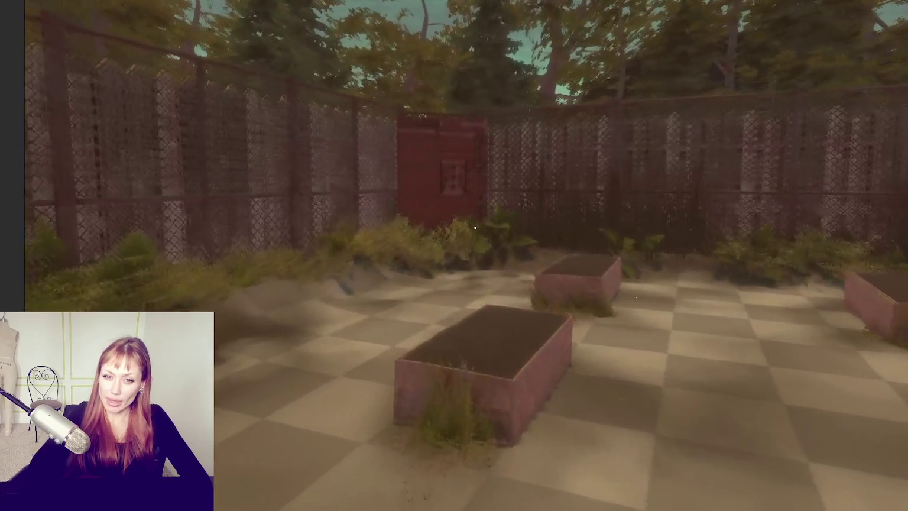
pyautogui.press('w')
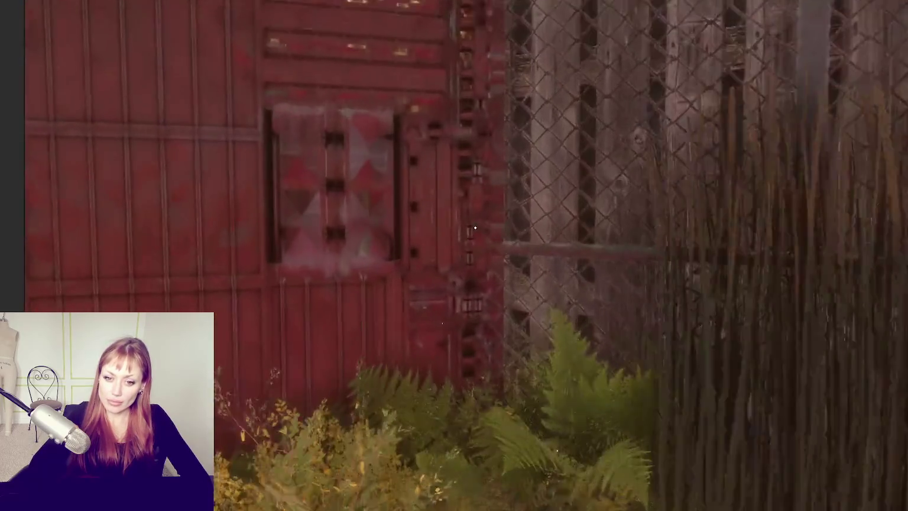
pyautogui.press('e')
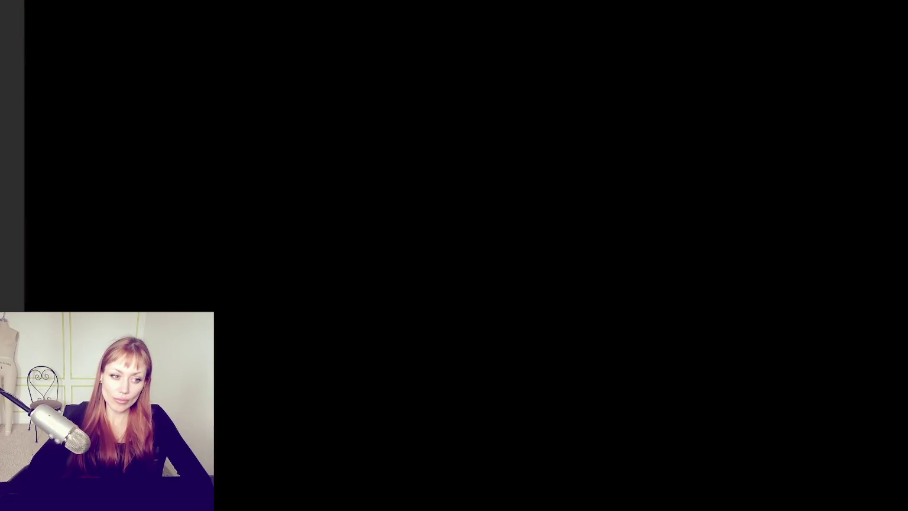
pyautogui.press('w')
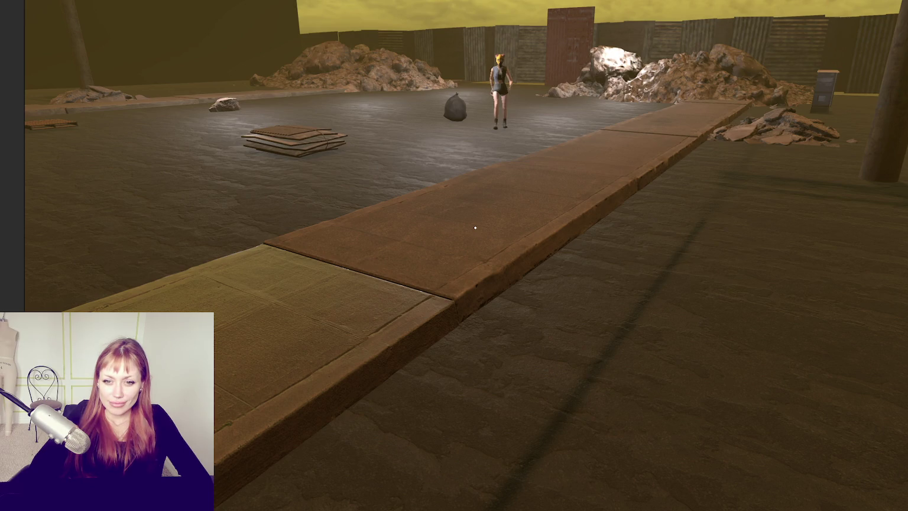
# - Open and close the pause menu, then stop the game with Ctrl+P
pyautogui.press('Escape')
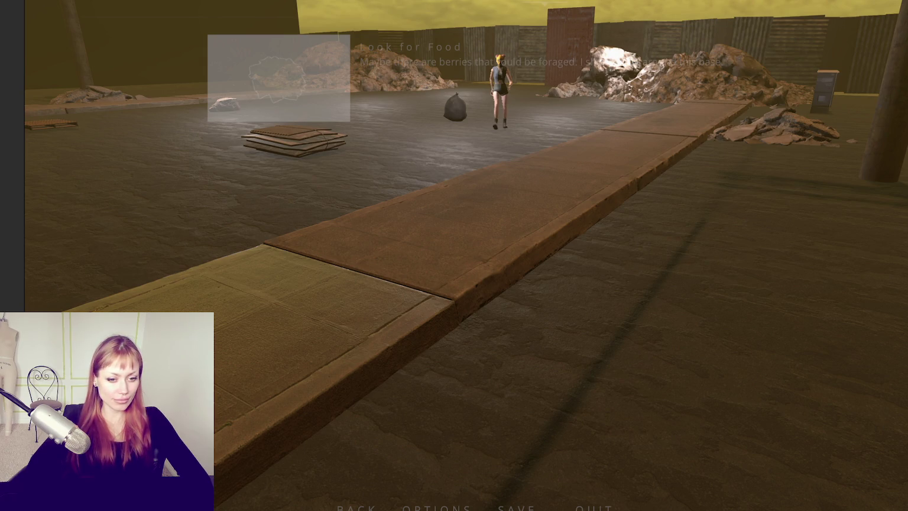
pyautogui.press('Escape')
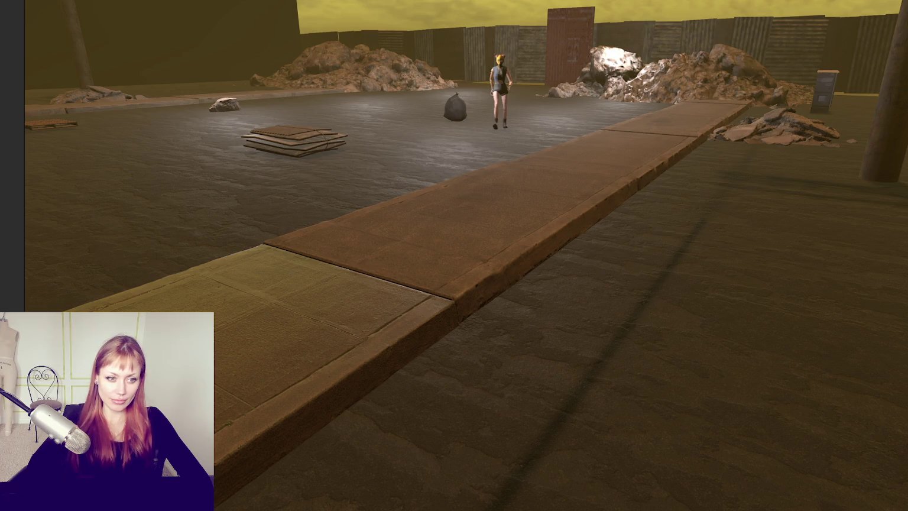
pyautogui.moveTo(474, 227)
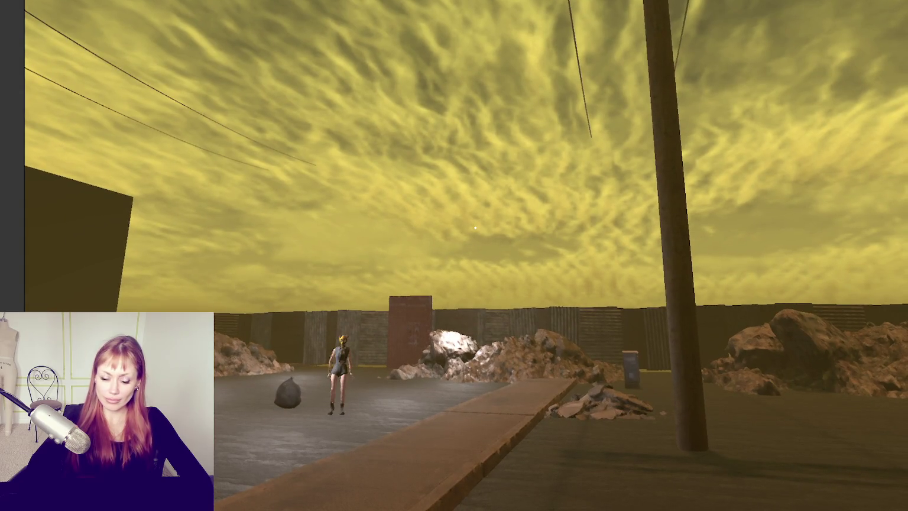
pyautogui.hotkey('ctrl', 'p')
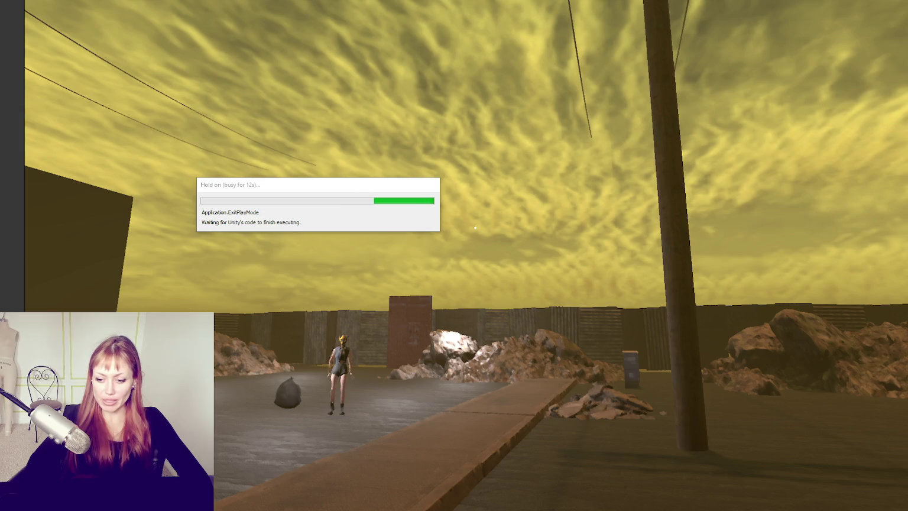
# - Close the Unity Hub project list and discard unsaved changes to the character file in Maya
pyautogui.hotkey('alt', 'Tab')
pyautogui.click(399, 95)
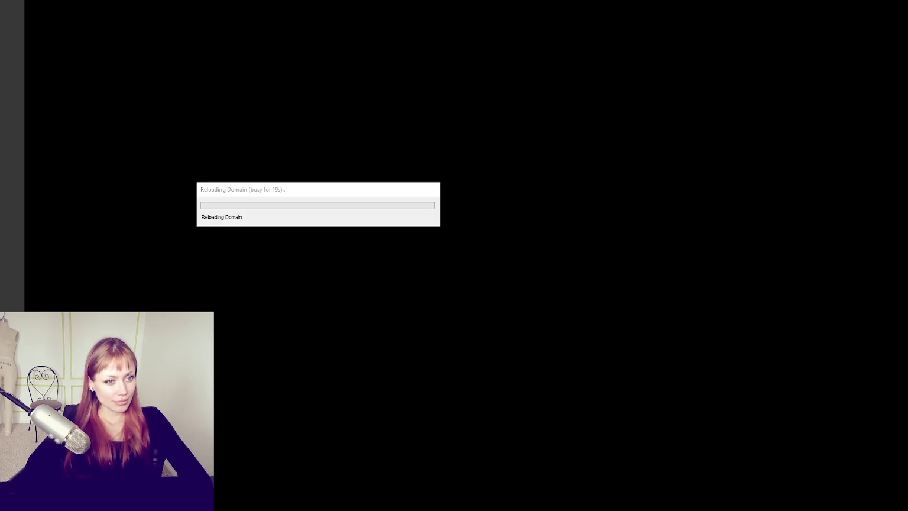
pyautogui.click(404, 188)
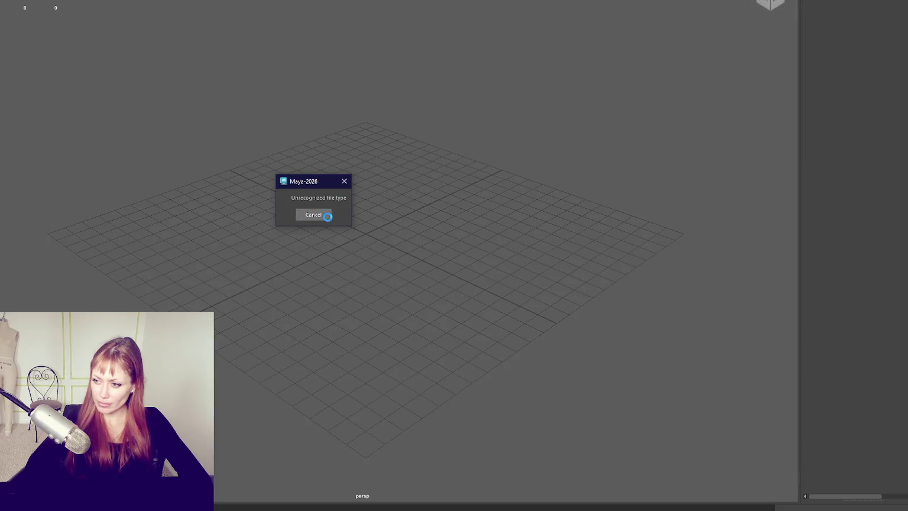
pyautogui.click(312, 213)
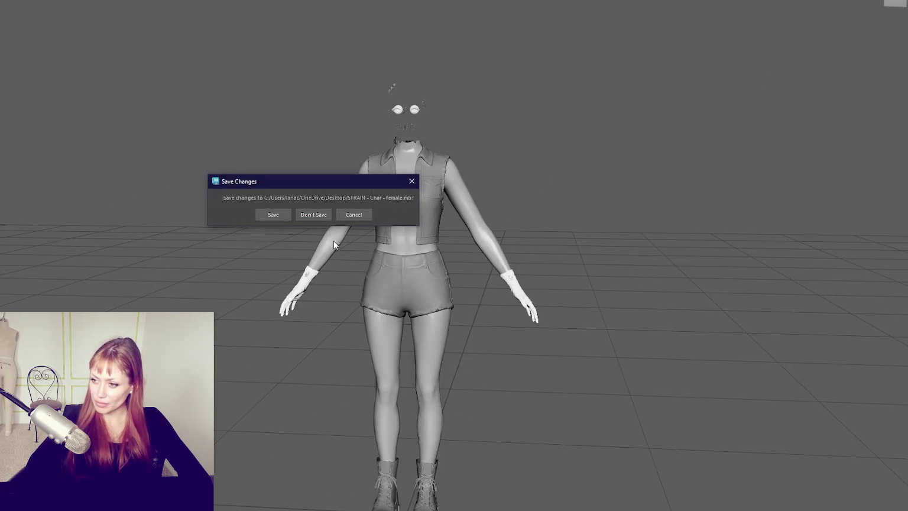
pyautogui.click(313, 213)
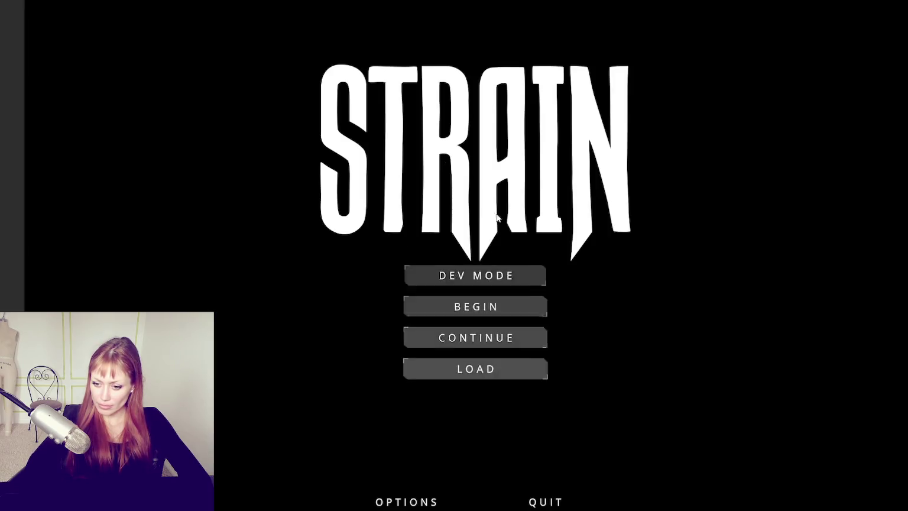
# - Start the game from the title menu, pause and resume once, then walk through the red shed door
pyautogui.click(454, 284)
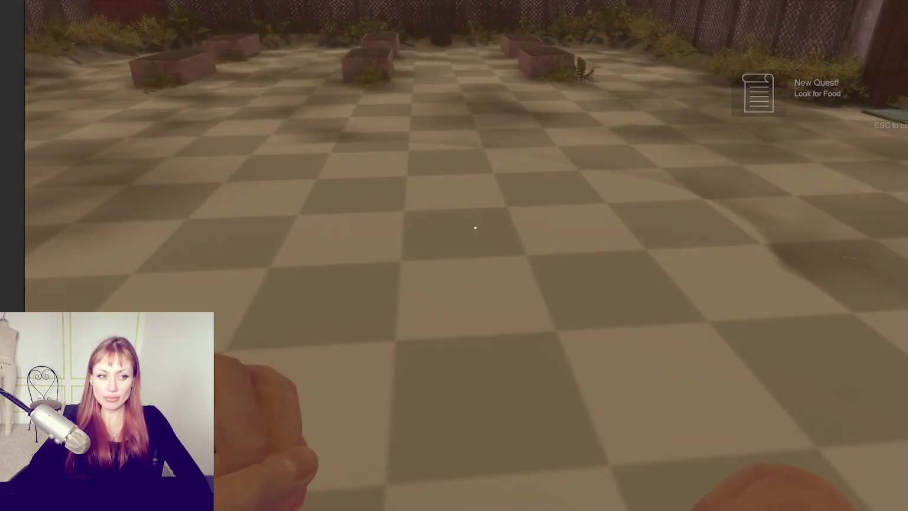
pyautogui.press('Escape')
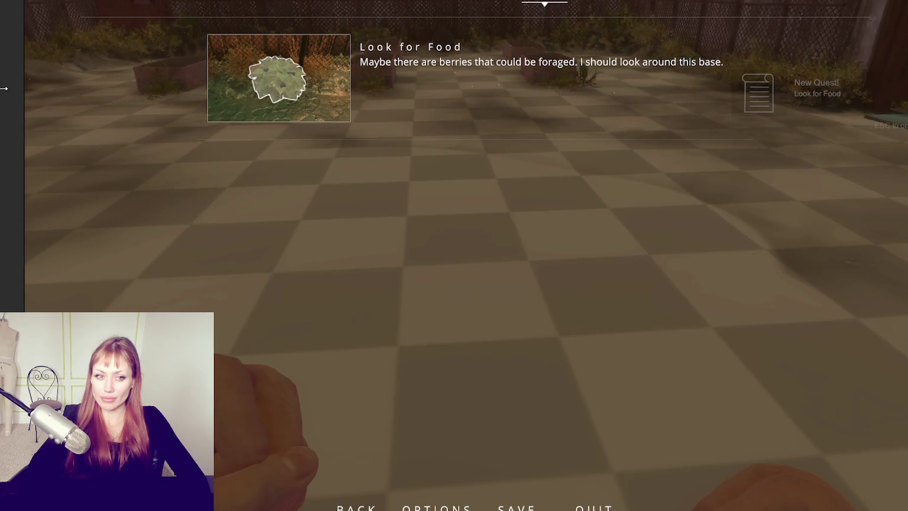
pyautogui.press('Escape')
pyautogui.click(445, 235)
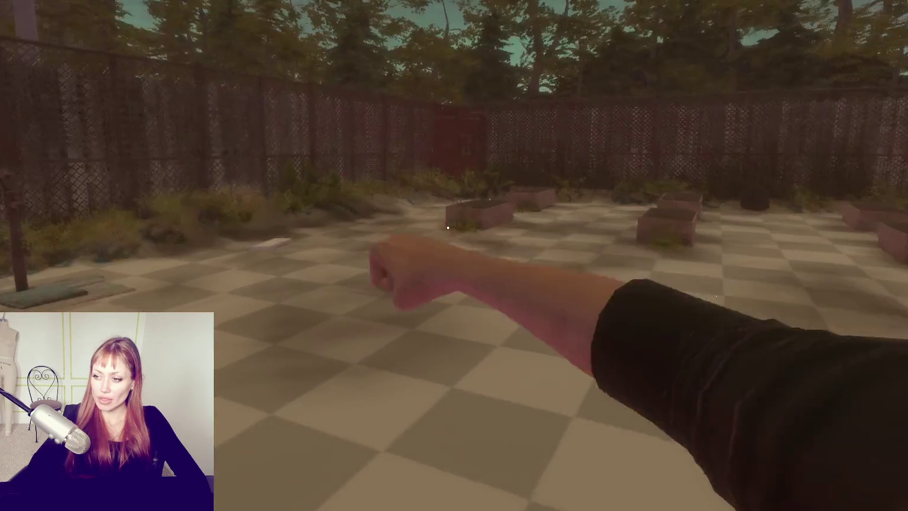
pyautogui.press('w')
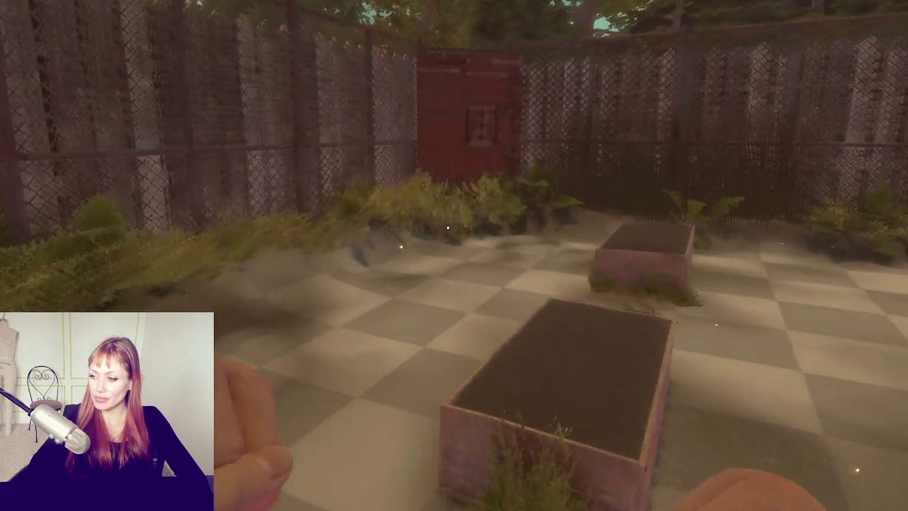
pyautogui.press('e')
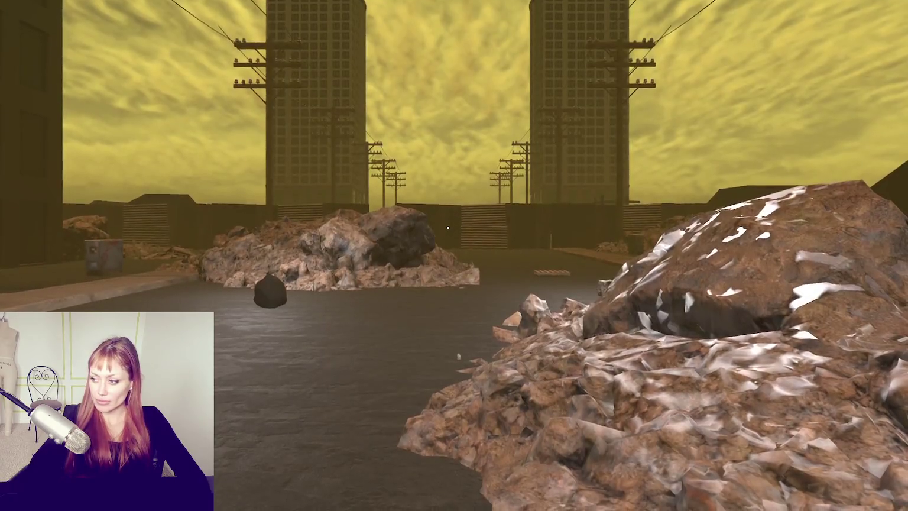
# - Look around the rubble pile while the masked enemy walks, leaving the game paused
pyautogui.press('Left')
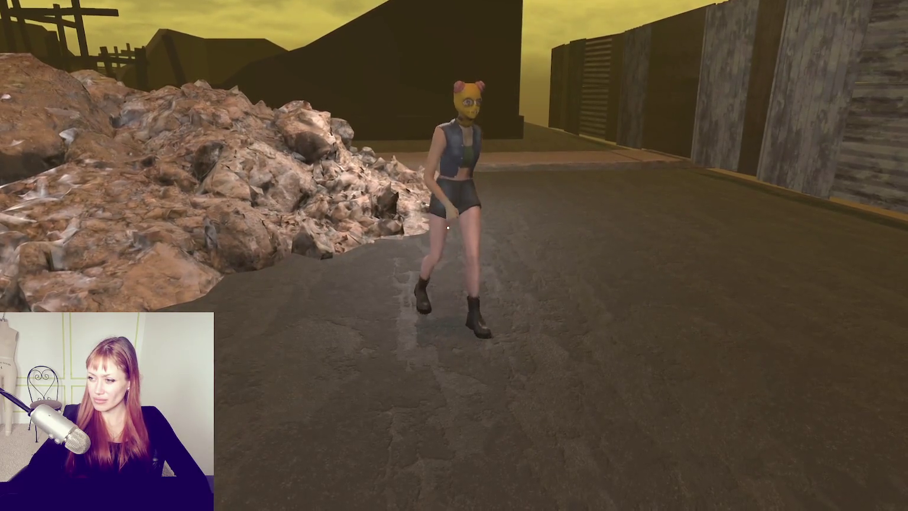
pyautogui.press('Escape')
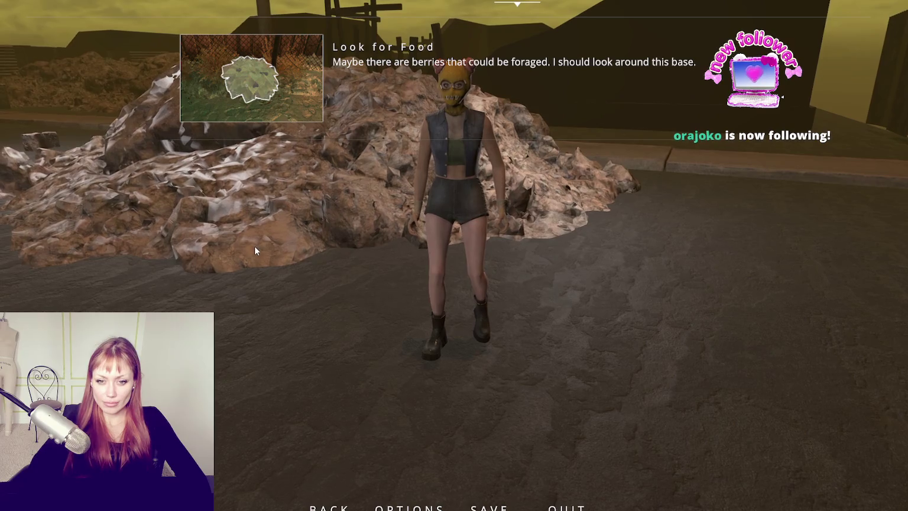
pyautogui.press('Escape')
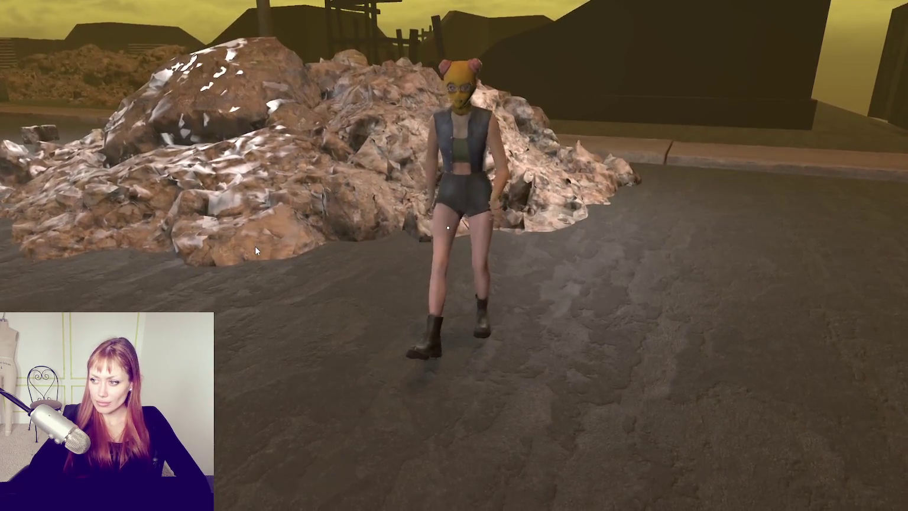
pyautogui.press('Escape')
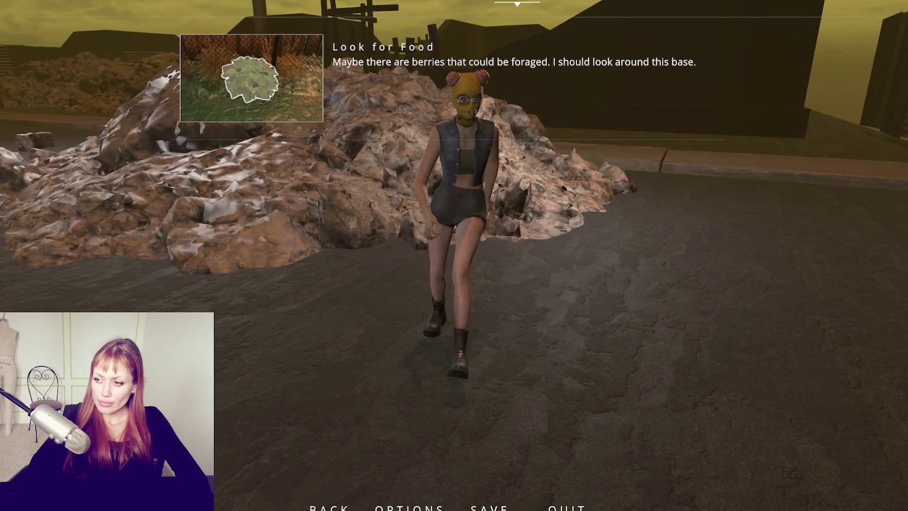
pyautogui.hotkey('alt', 'Tab')
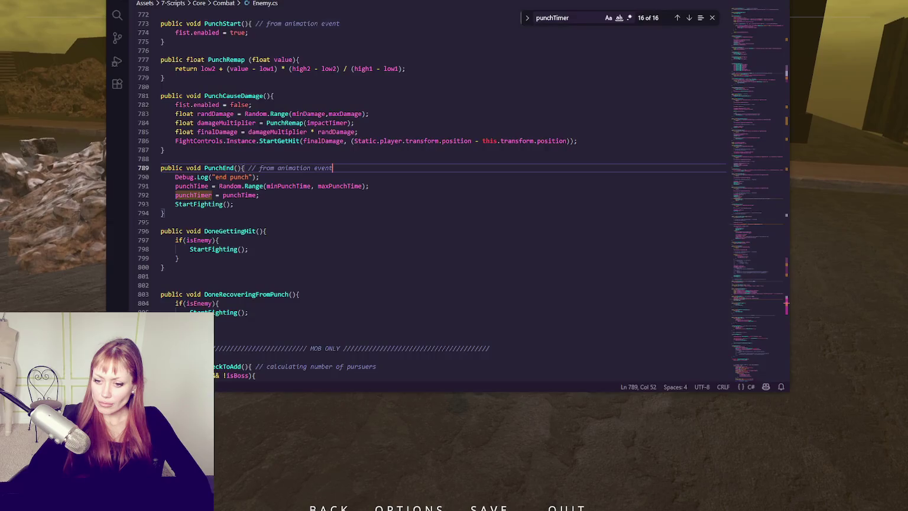
# - Return from the Enemy.cs PunchEnd code to the paused game
pyautogui.hotkey('alt', 'Tab')
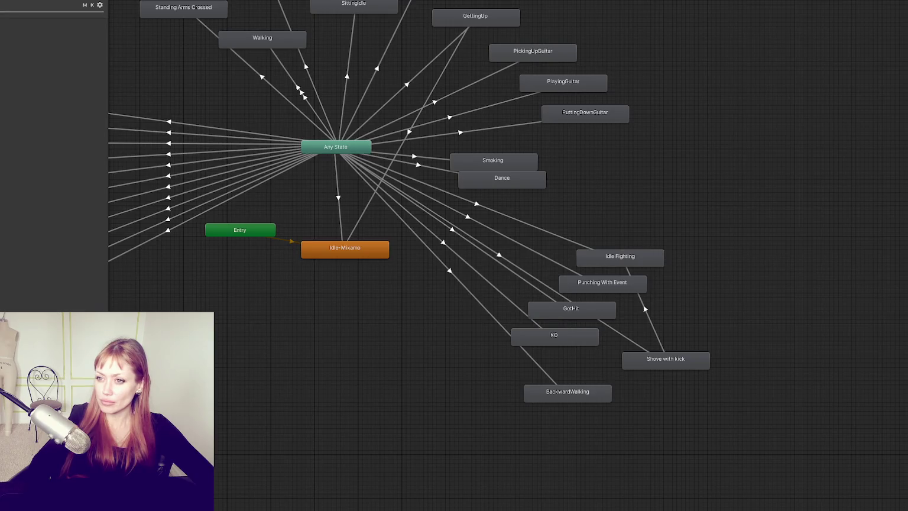
# - Inspect Any State and its transitions to Punching With Event and BackwardWalking
pyautogui.click(322, 148)
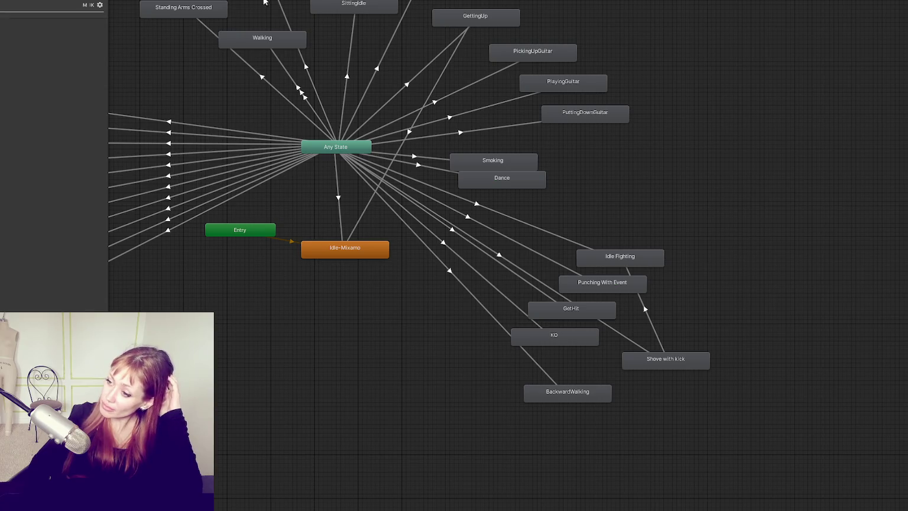
pyautogui.click(563, 267)
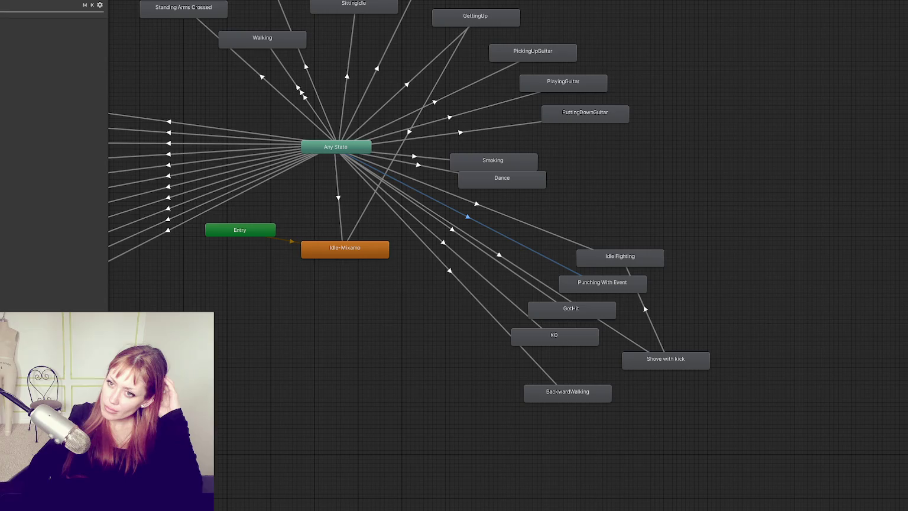
pyautogui.click(193, 169)
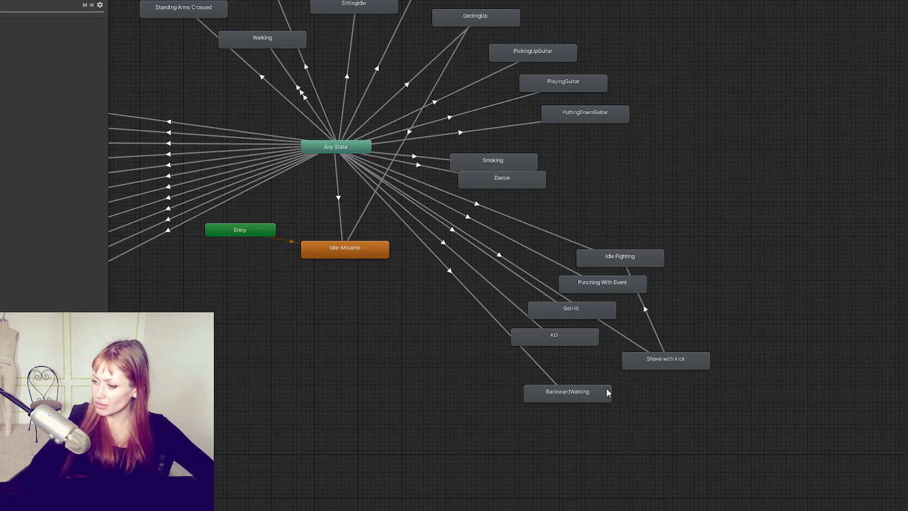
pyautogui.click(548, 377)
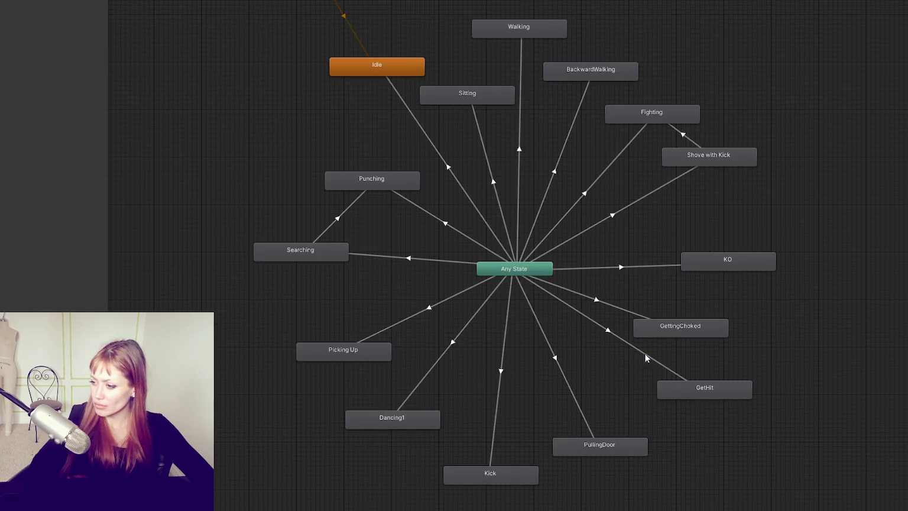
pyautogui.click(582, 78)
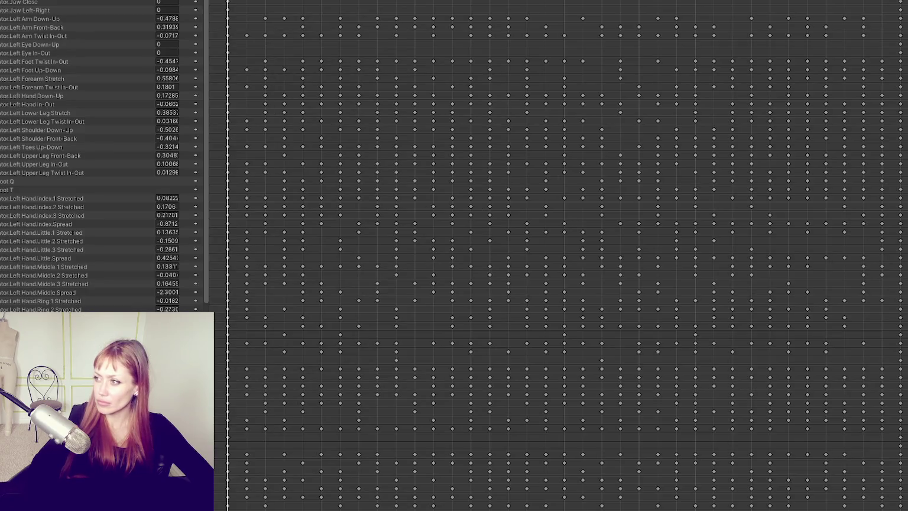
pyautogui.press('a')
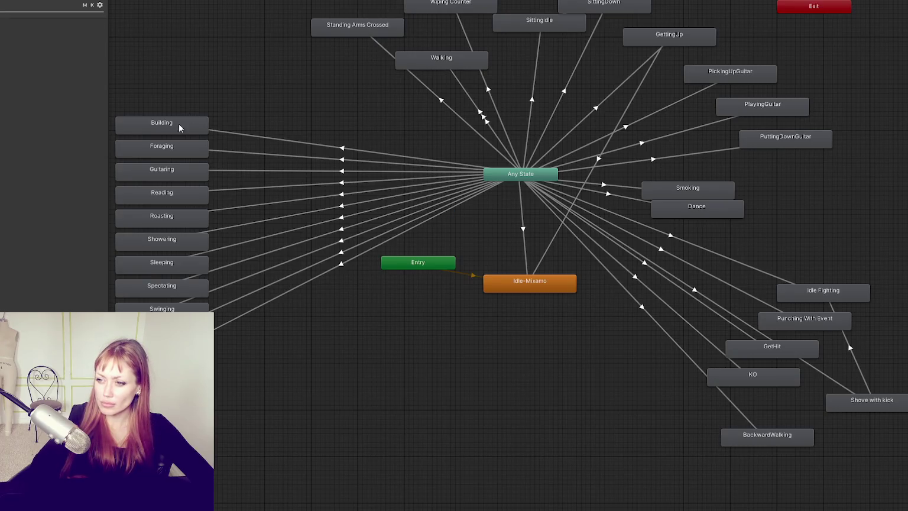
# - Gather the activity states beside Any State and pull BackwardWalking and Idle Fighting closer
pyautogui.moveTo(216, 109); pyautogui.dragTo(112, 313)
pyautogui.moveTo(148, 360)
pyautogui.mouseDown()
pyautogui.moveTo(249, 361)
pyautogui.moveTo(308, 327)
pyautogui.moveTo(278, 299)
pyautogui.moveTo(268, 300)
pyautogui.mouseUp()
pyautogui.moveTo(637, 311); pyautogui.dragTo(460, 295)
pyautogui.moveTo(552, 440); pyautogui.dragTo(523, 406)
pyautogui.moveTo(642, 265)
pyautogui.mouseDown()
pyautogui.moveTo(557, 351)
pyautogui.moveTo(580, 334)
pyautogui.moveTo(572, 337)
pyautogui.mouseUp()
pyautogui.keyDown('ctrl'); pyautogui.click(572, 353); pyautogui.keyUp('ctrl')
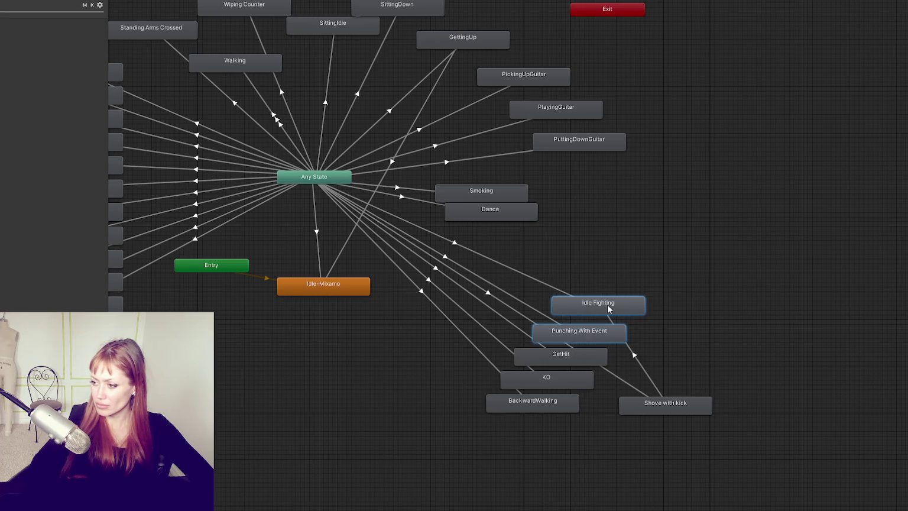
pyautogui.click(595, 321)
pyautogui.moveTo(599, 305); pyautogui.dragTo(594, 312)
pyautogui.moveTo(720, 291)
pyautogui.mouseDown()
pyautogui.moveTo(526, 427)
pyautogui.moveTo(448, 377)
pyautogui.mouseUp()
# - Cluster Shove with kick, Idle Fighting, Punching With Event, GetHit, KO and BackwardWalking tightly together
pyautogui.scroll(-1, 448, 377)
pyautogui.moveTo(335, 303)
pyautogui.mouseDown()
pyautogui.moveTo(299, 320)
pyautogui.moveTo(313, 323)
pyautogui.moveTo(306, 349)
pyautogui.mouseUp()
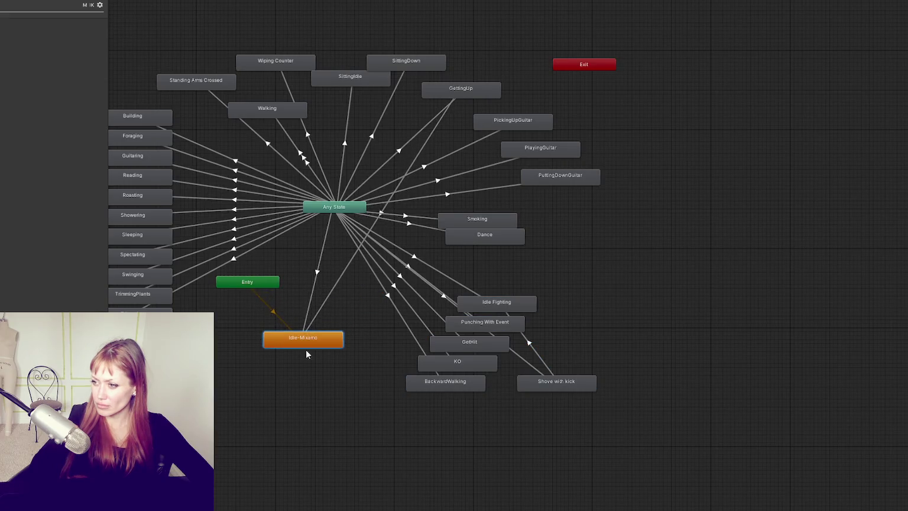
pyautogui.scroll(4, 387, 360)
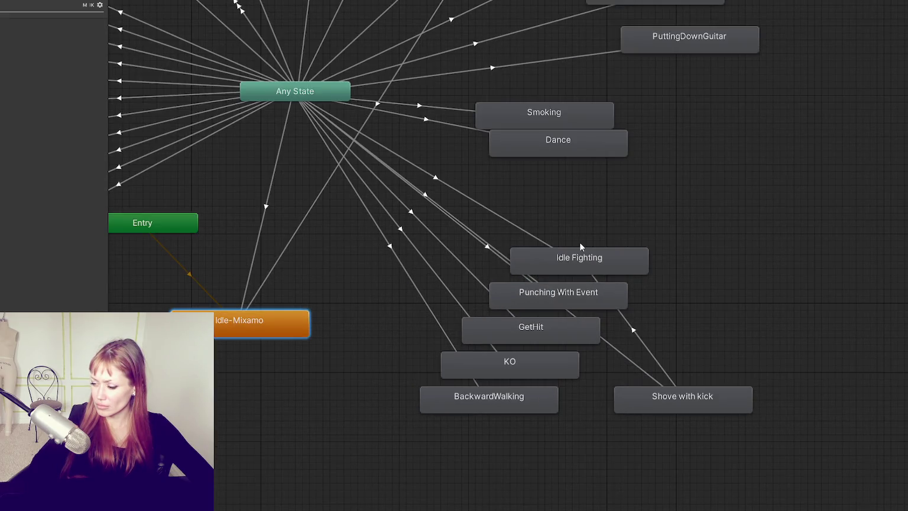
pyautogui.moveTo(462, 470)
pyautogui.mouseDown()
pyautogui.moveTo(523, 299)
pyautogui.moveTo(481, 320)
pyautogui.moveTo(495, 313)
pyautogui.mouseUp()
pyautogui.moveTo(688, 401)
pyautogui.mouseDown()
pyautogui.moveTo(689, 348)
pyautogui.moveTo(666, 353)
pyautogui.mouseUp()
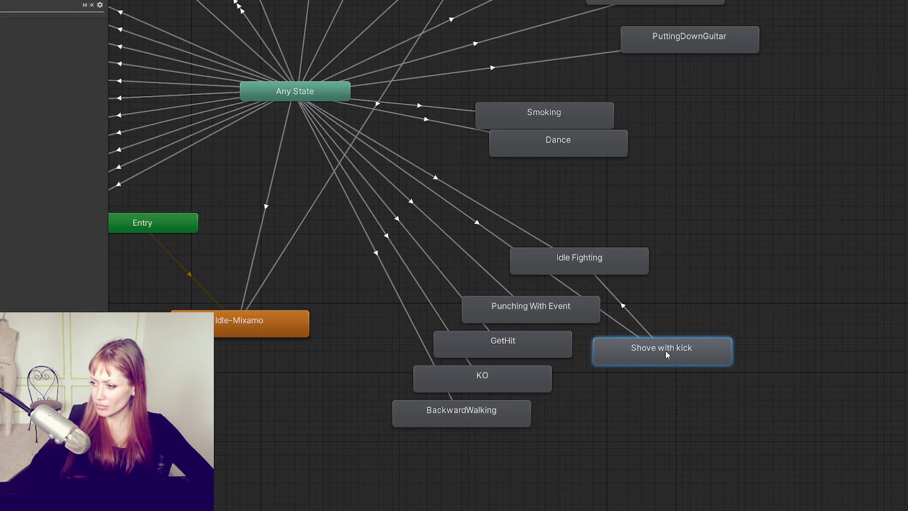
pyautogui.moveTo(584, 269)
pyautogui.mouseDown()
pyautogui.moveTo(646, 421)
pyautogui.moveTo(597, 426)
pyautogui.mouseUp()
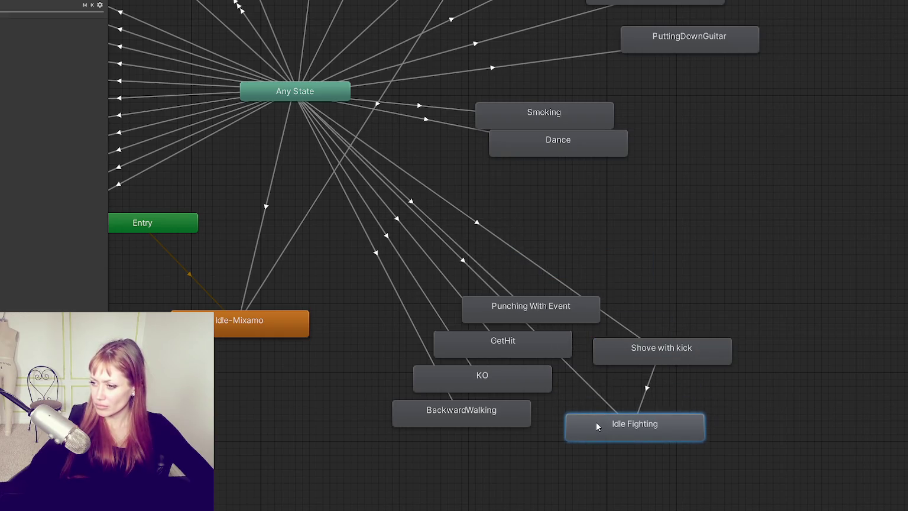
pyautogui.moveTo(508, 303)
pyautogui.mouseDown()
pyautogui.moveTo(570, 275)
pyautogui.moveTo(536, 297)
pyautogui.mouseUp()
pyautogui.moveTo(691, 337); pyautogui.dragTo(641, 437)
pyautogui.moveTo(652, 356)
pyautogui.mouseDown()
pyautogui.moveTo(708, 300)
pyautogui.moveTo(692, 327)
pyautogui.moveTo(665, 343)
pyautogui.mouseUp()
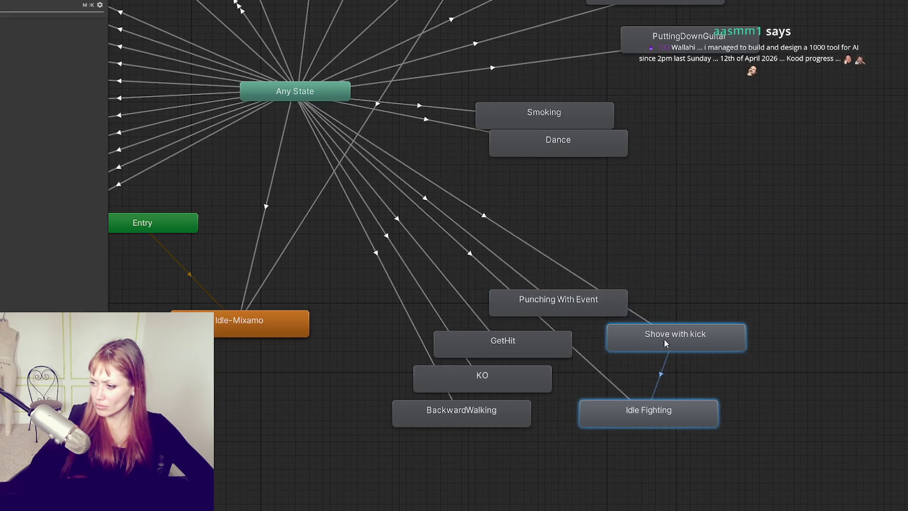
pyautogui.moveTo(649, 414)
pyautogui.mouseDown()
pyautogui.moveTo(772, 308)
pyautogui.moveTo(807, 302)
pyautogui.mouseUp()
pyautogui.moveTo(688, 300); pyautogui.dragTo(602, 303)
pyautogui.moveTo(416, 345); pyautogui.dragTo(430, 346)
pyautogui.moveTo(412, 403); pyautogui.dragTo(355, 405)
pyautogui.click(333, 425)
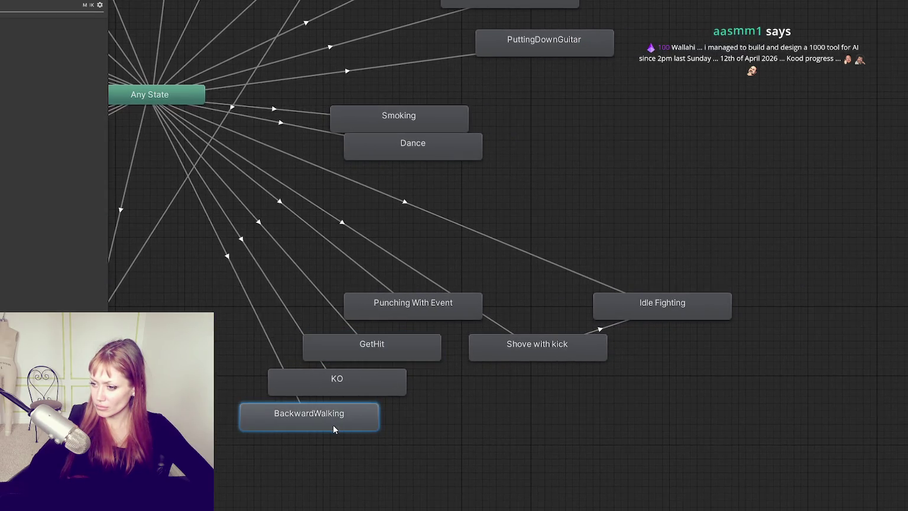
pyautogui.moveTo(393, 379); pyautogui.dragTo(369, 387)
pyautogui.moveTo(407, 308); pyautogui.dragTo(400, 315)
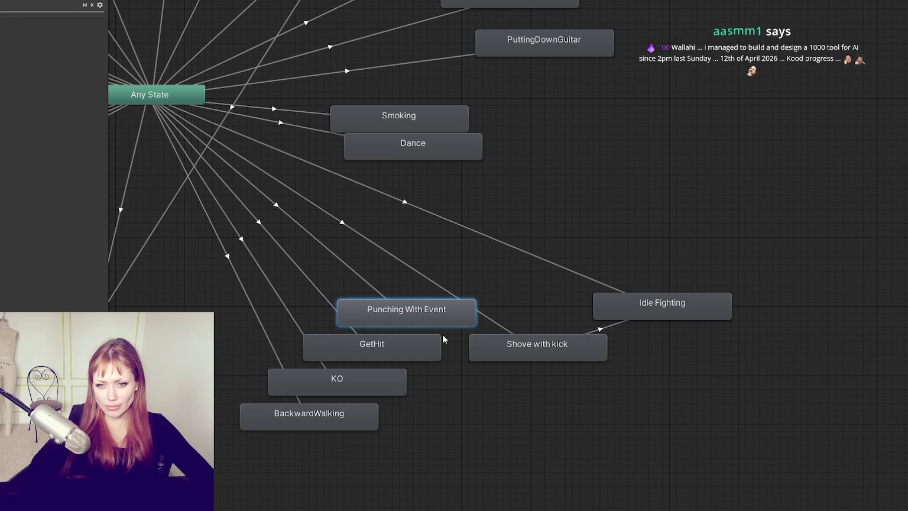
# - Inspect BackwardWalking, KO, GetHit, Idle Fighting, Shove with kick and Punching With Event states one by one
pyautogui.click(362, 408)
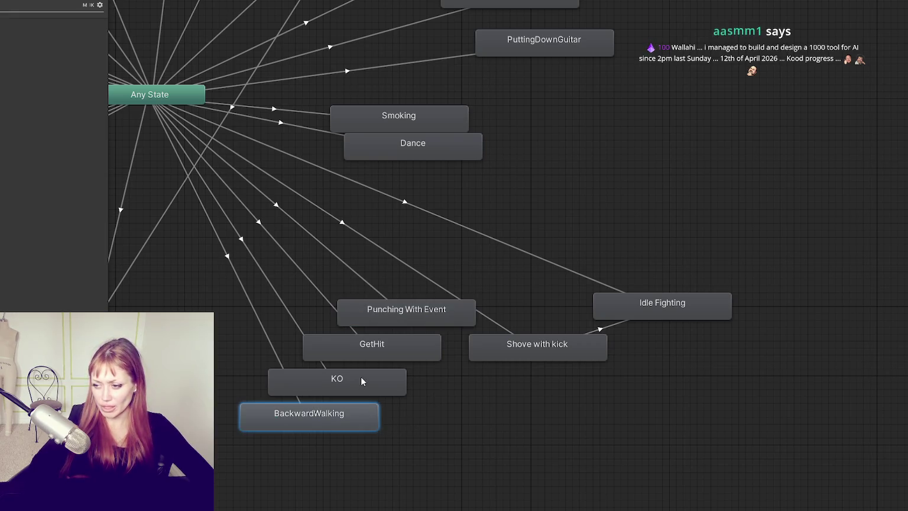
pyautogui.click(361, 378)
pyautogui.click(376, 351)
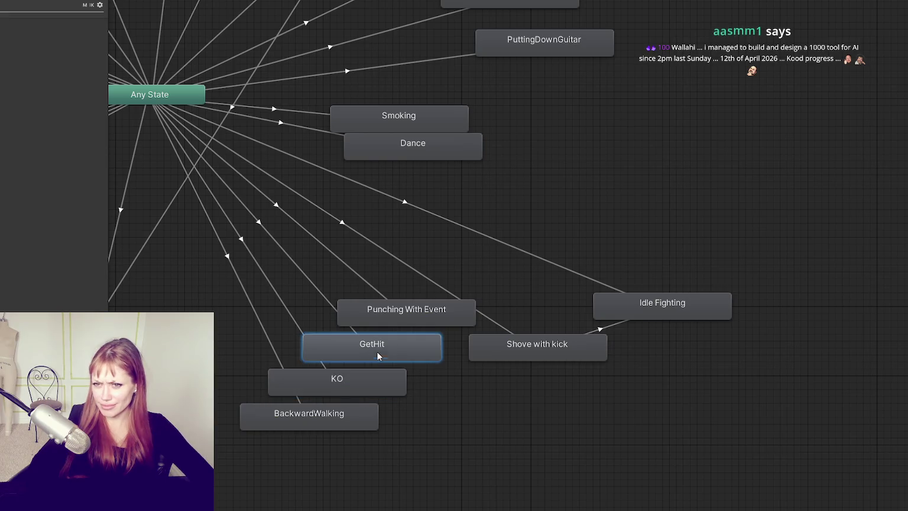
pyautogui.click(551, 292)
pyautogui.click(645, 318)
pyautogui.click(512, 347)
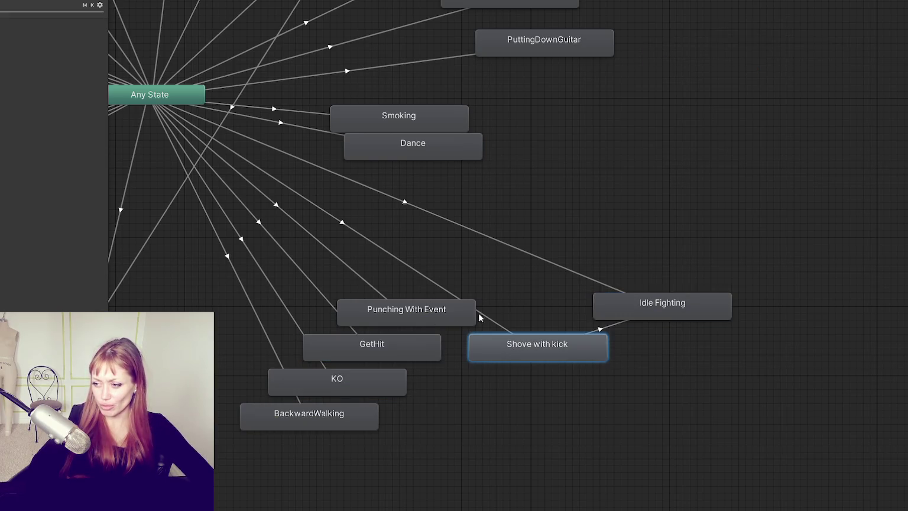
pyautogui.click(398, 355)
pyautogui.click(399, 322)
pyautogui.click(320, 413)
pyautogui.click(323, 389)
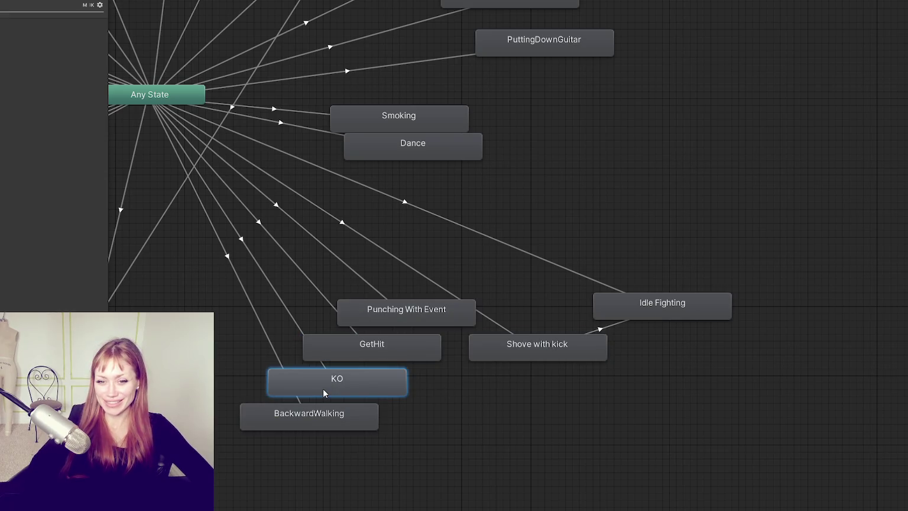
pyautogui.click(367, 349)
pyautogui.click(382, 324)
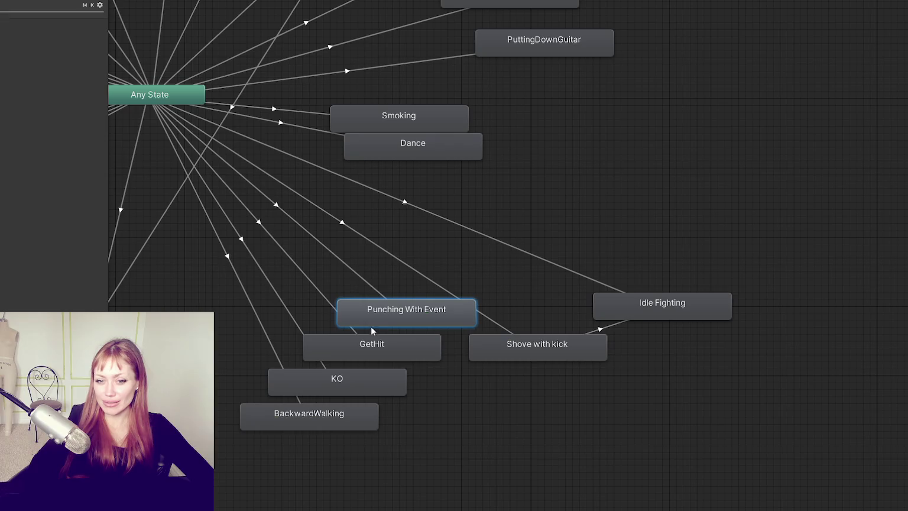
pyautogui.click(354, 350)
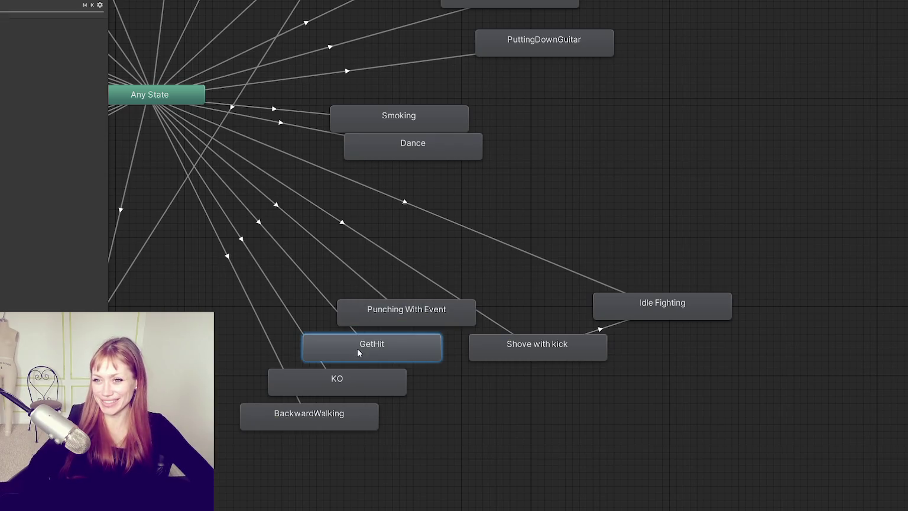
pyautogui.click(419, 320)
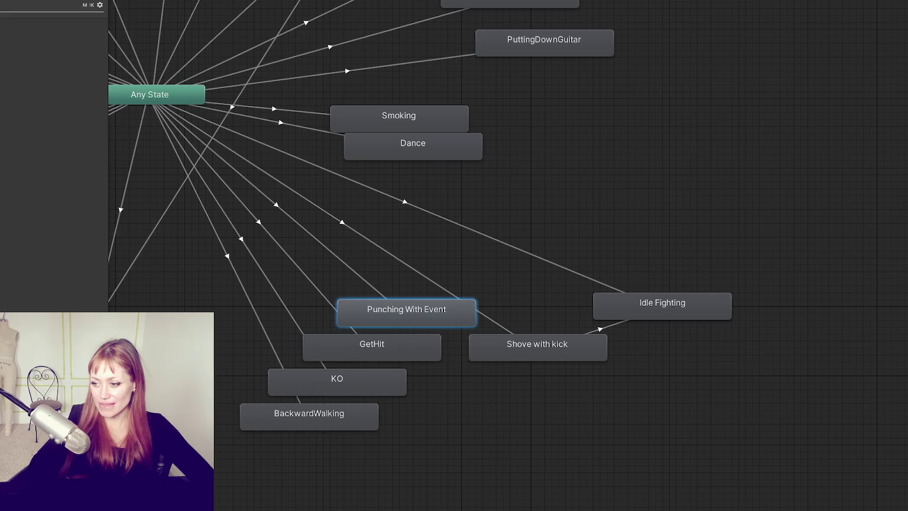
pyautogui.hotkey('alt', 'Tab')
pyautogui.click(264, 187)
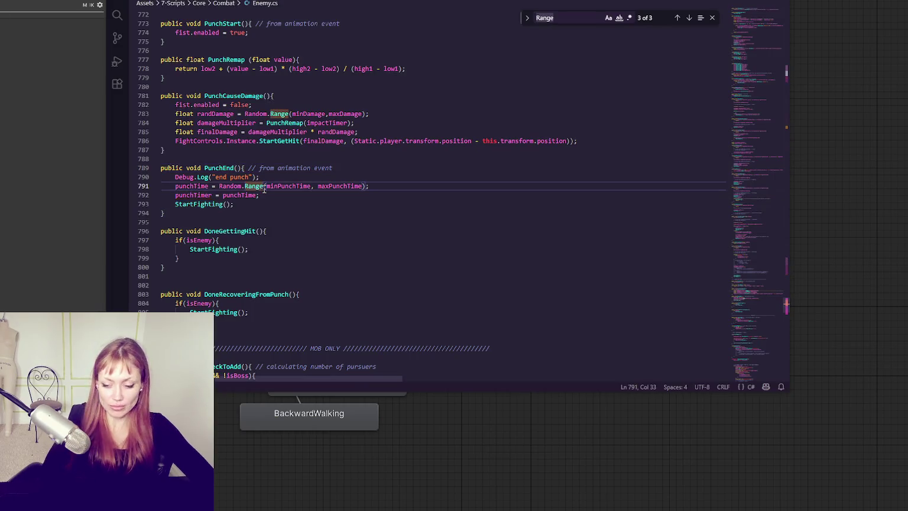
# - Search Enemy.cs for WalkingBackwards and review its SetAnim call in StartAvoiding on line 524
pyautogui.hotkey('ctrl', 'f')
pyautogui.write('walk')
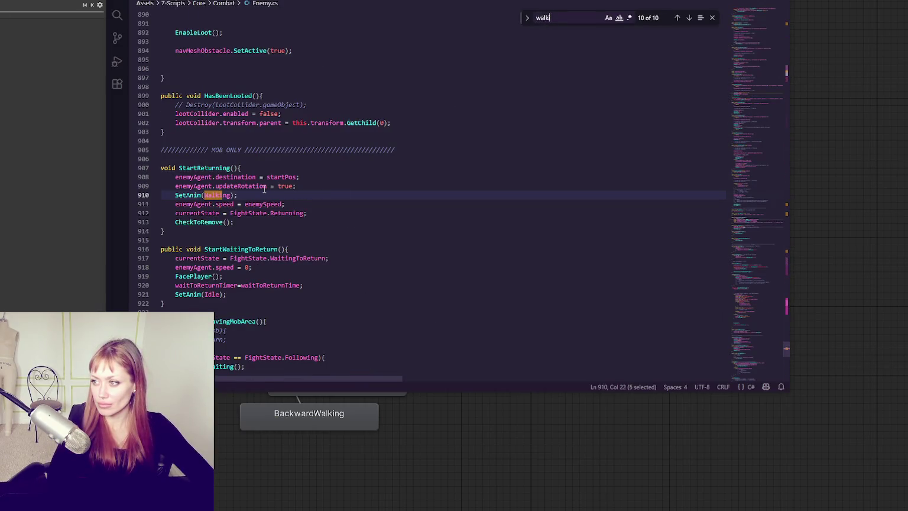
pyautogui.write('ingbackwards')
pyautogui.click(688, 18)
pyautogui.click(689, 18)
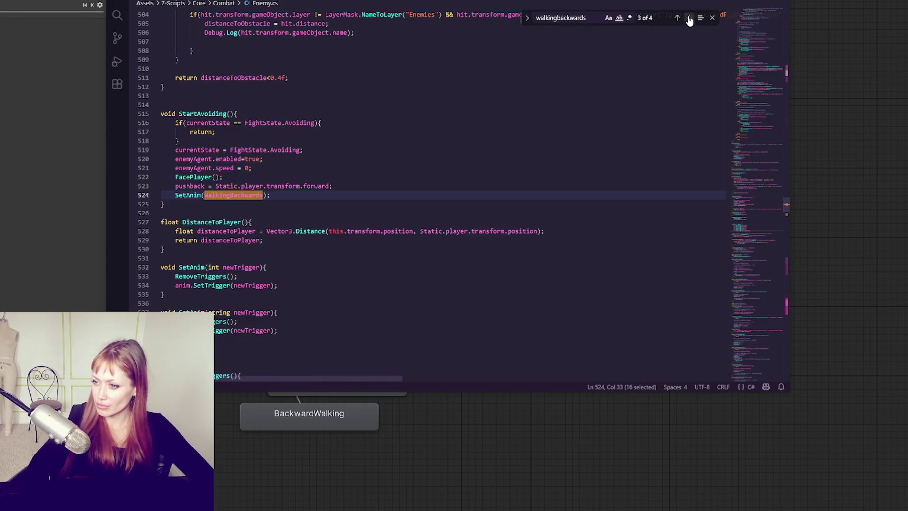
pyautogui.click(688, 17)
pyautogui.click(689, 18)
pyautogui.click(689, 17)
pyautogui.click(689, 17)
pyautogui.doubleClick(192, 113)
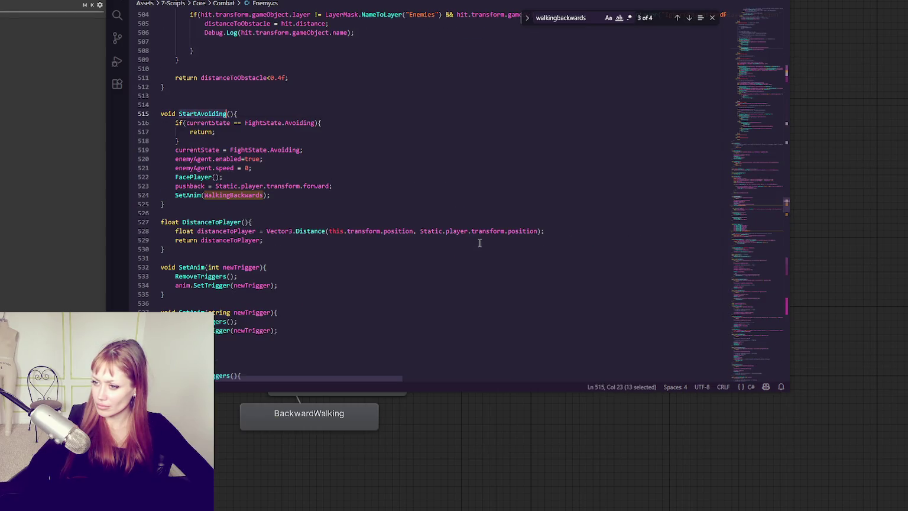
pyautogui.click(482, 185)
pyautogui.scroll(1, 739, 137)
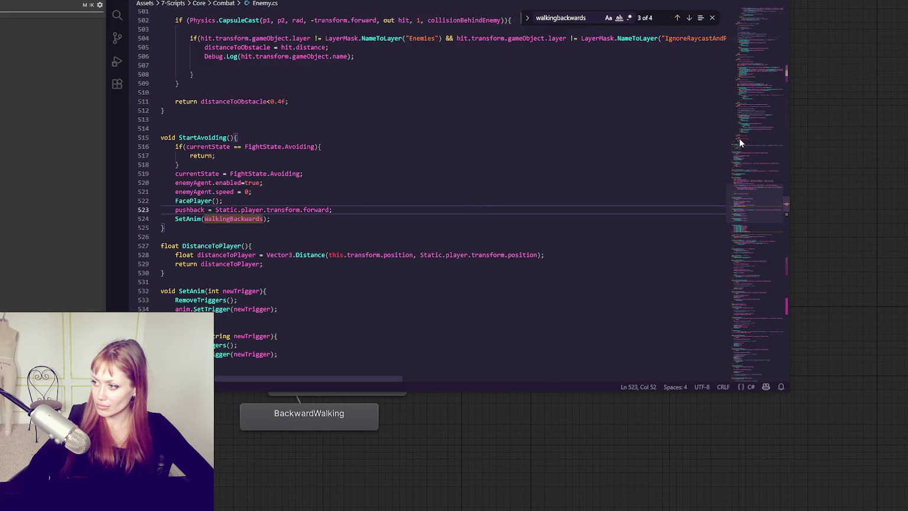
pyautogui.moveTo(739, 138); pyautogui.dragTo(768, 89)
# - Search for 'avoiding' and step through matches to the FightState.Avoiding case on line 419
pyautogui.click(579, 125)
pyautogui.hotkey('ctrl', 'f')
pyautogui.write('va')
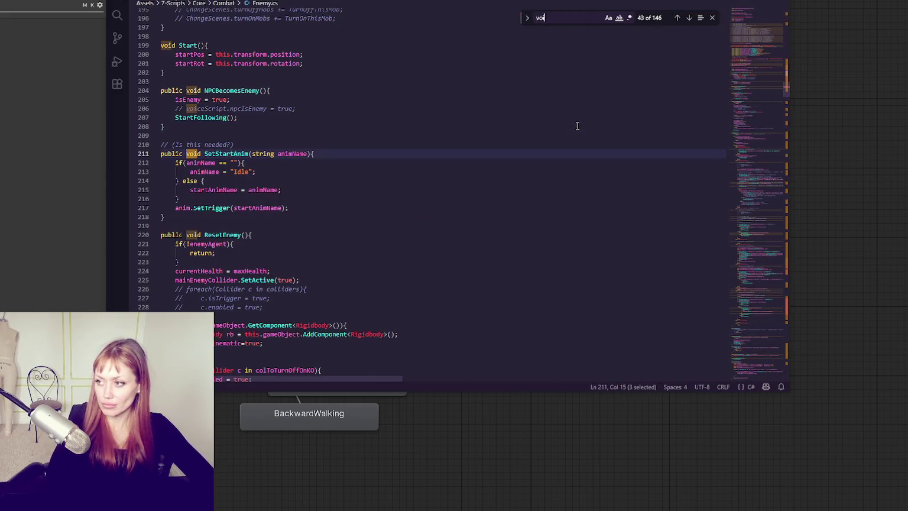
pyautogui.press('BackSpace')
pyautogui.press('BackSpace')
pyautogui.write('avoiding')
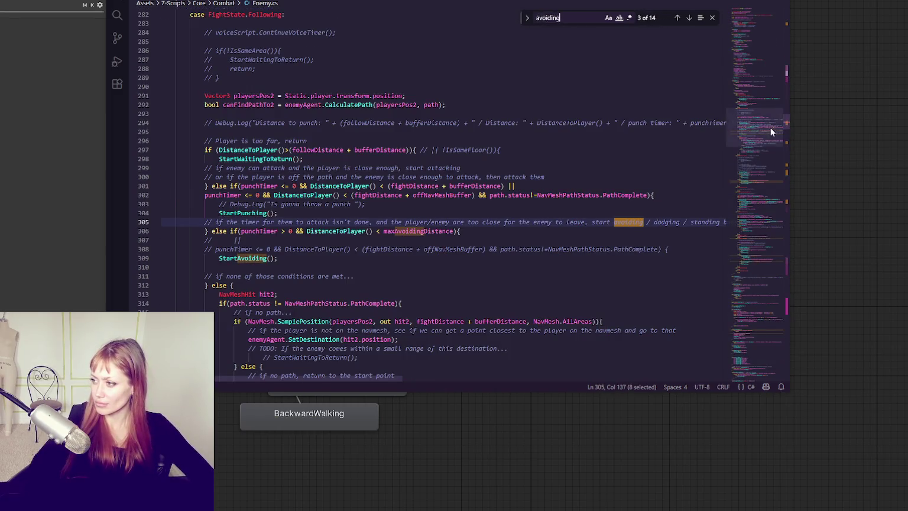
pyautogui.click(756, 36)
pyautogui.click(689, 18)
pyautogui.click(690, 18)
pyautogui.click(689, 18)
pyautogui.click(690, 18)
pyautogui.click(689, 18)
pyautogui.click(690, 17)
pyautogui.click(690, 18)
pyautogui.click(689, 18)
pyautogui.click(689, 17)
pyautogui.click(689, 17)
pyautogui.scroll(-5, 541, 125)
pyautogui.click(531, 128)
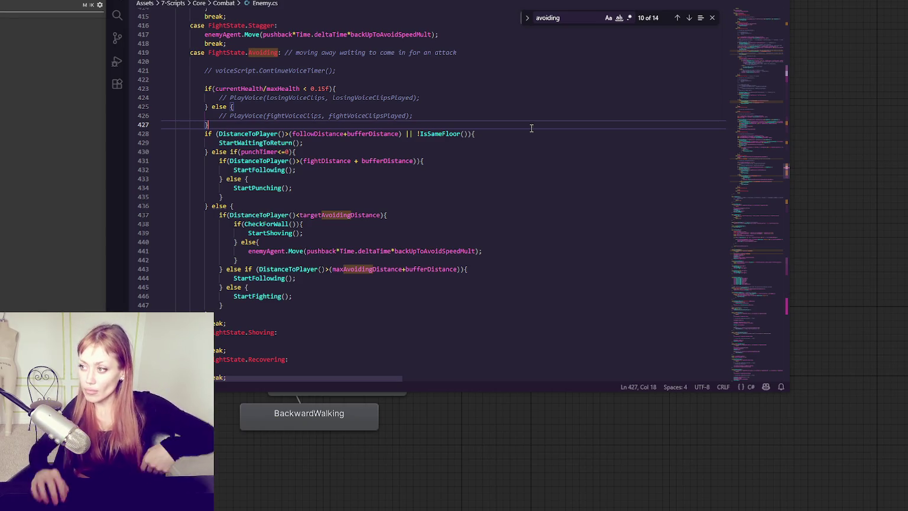
# - Append '|| currentState == FightState.Punching' to StartAvoiding's early-return condition and save
pyautogui.click(537, 18)
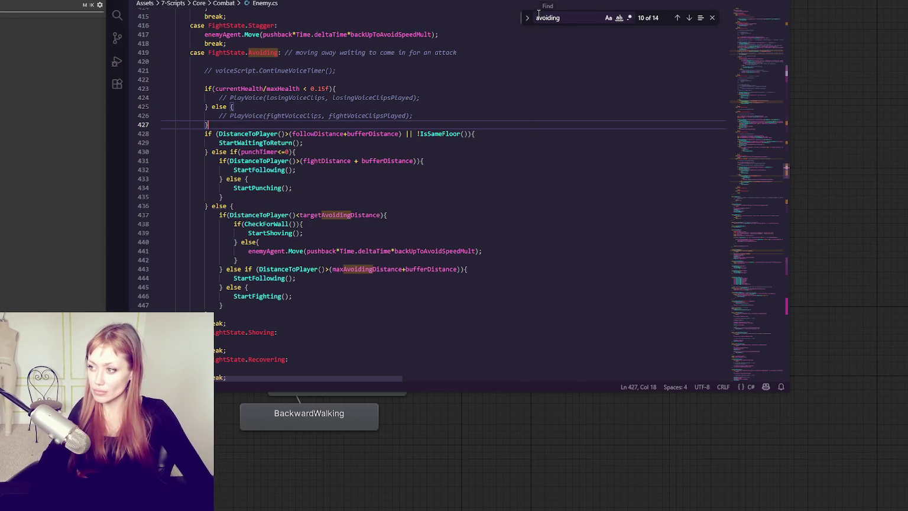
pyautogui.write('start')
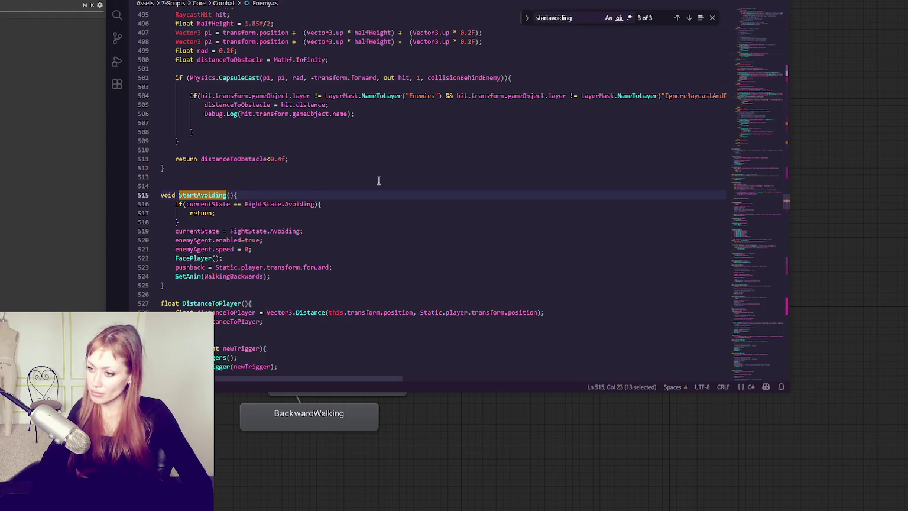
pyautogui.click(300, 204)
pyautogui.click(316, 204)
pyautogui.write('|| currentState ')
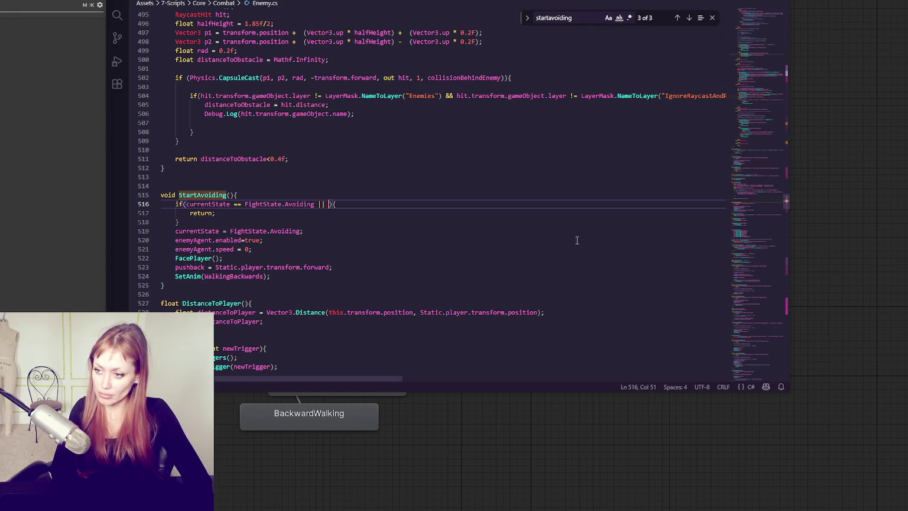
pyautogui.write('== Fight')
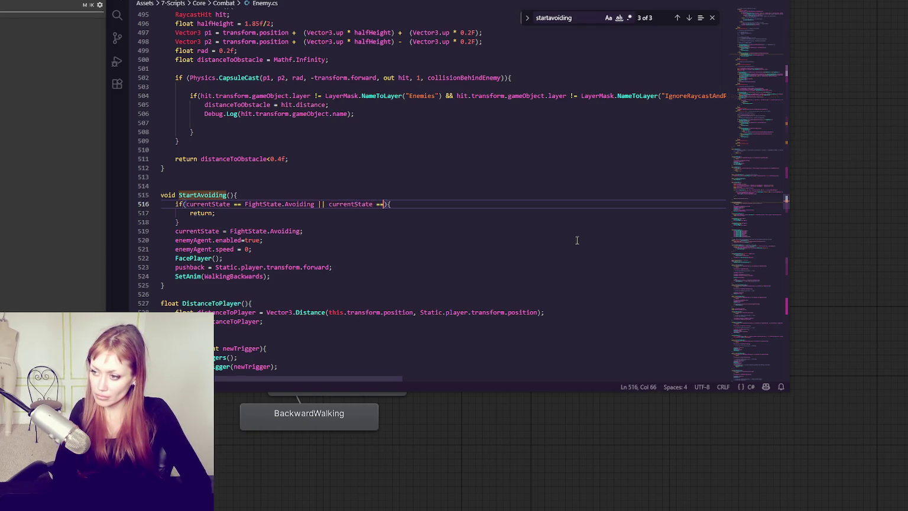
pyautogui.write('State.Punching')
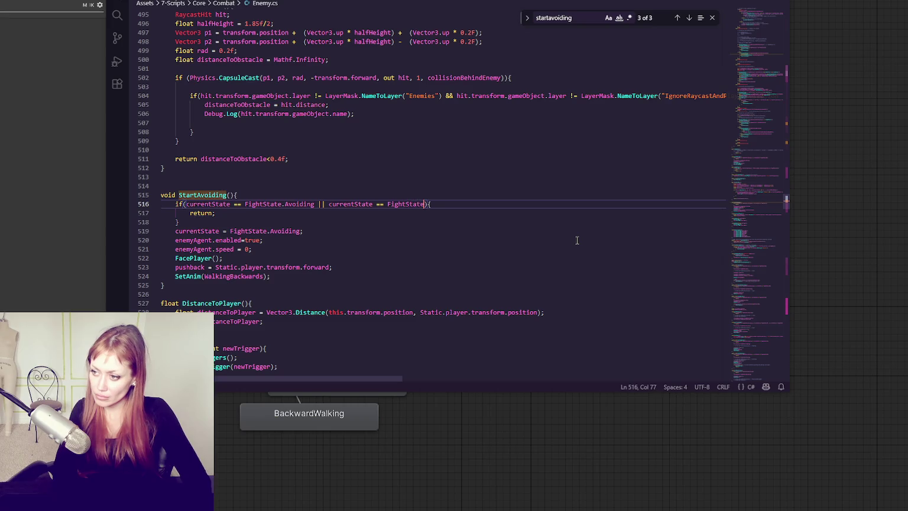
pyautogui.hotkey('ctrl', 's')
pyautogui.hotkey('alt', 'Tab')
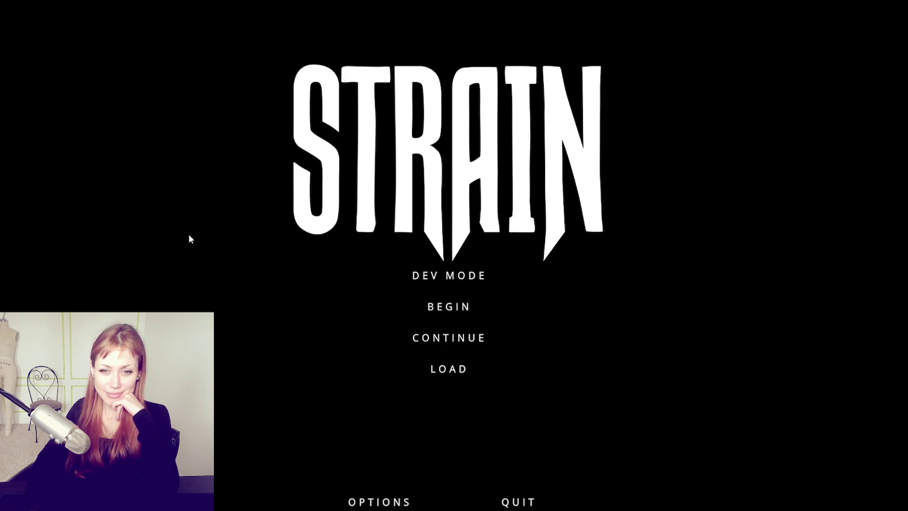
# - Enter the game in DEV MODE from the STRAIN title menu
pyautogui.click(414, 277)
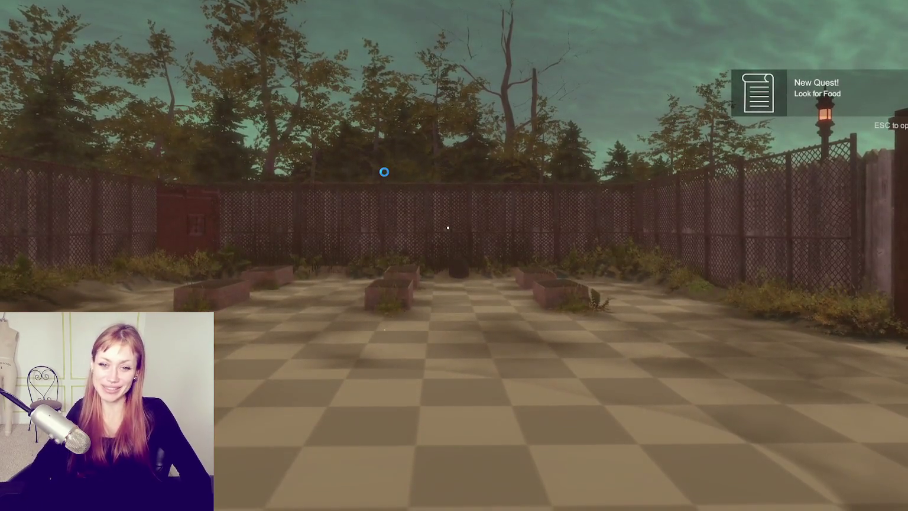
# - Walk across the garden and through the red door
pyautogui.press('w')
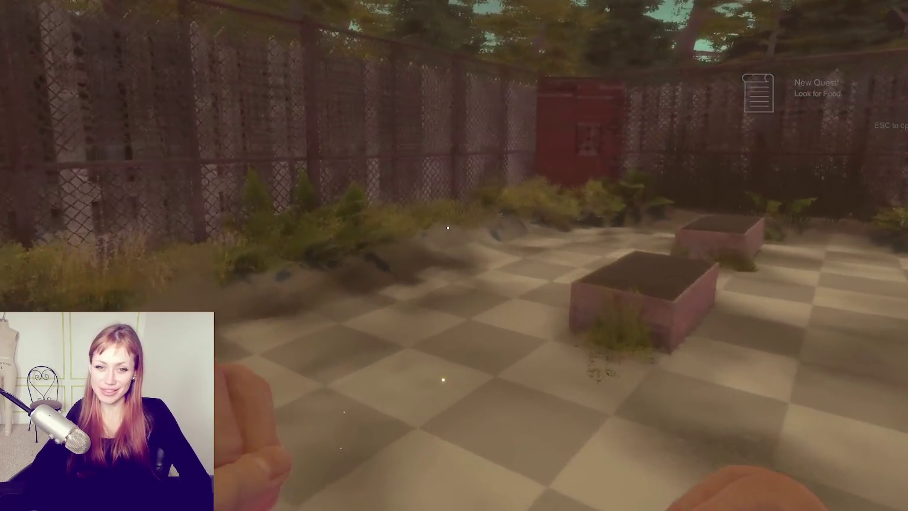
pyautogui.press('w')
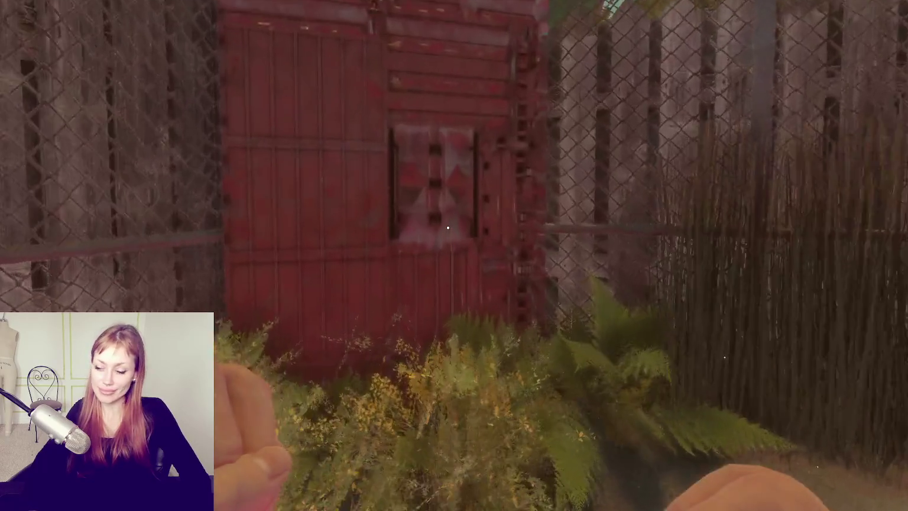
pyautogui.press('w')
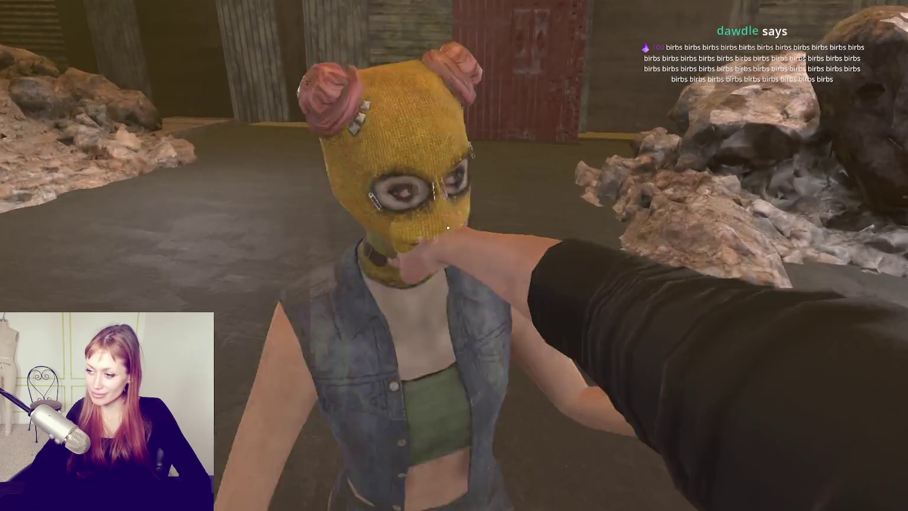
# - Punch the masked girl repeatedly until the NO STAMINA warning appears
pyautogui.click(447, 227)
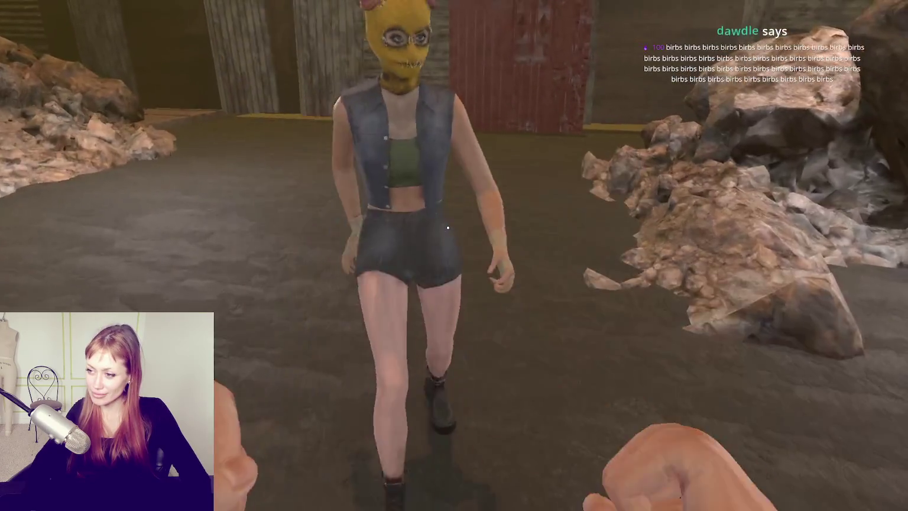
pyautogui.click(448, 227)
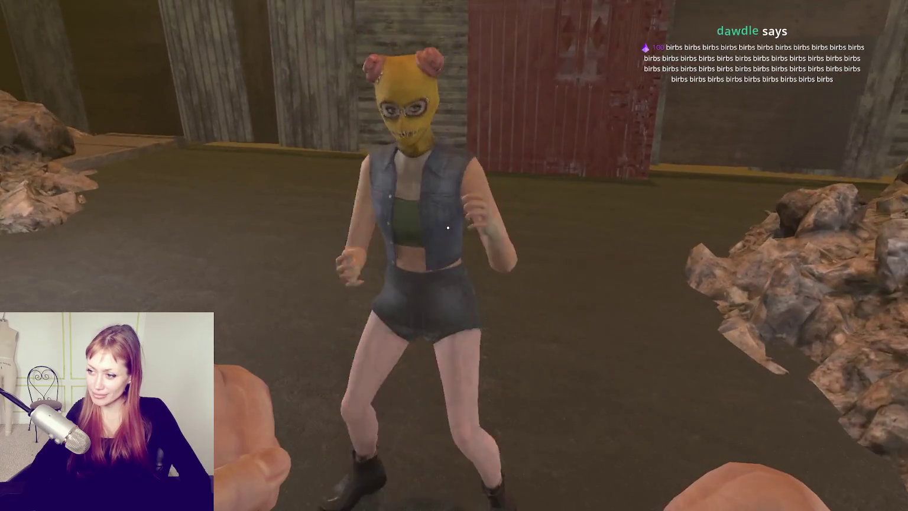
pyautogui.click(447, 227)
pyautogui.click(448, 227)
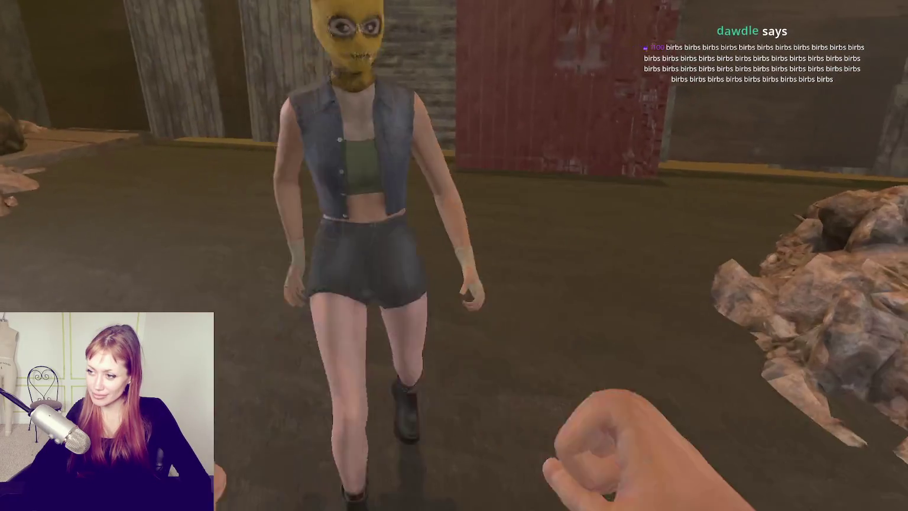
pyautogui.click(448, 227)
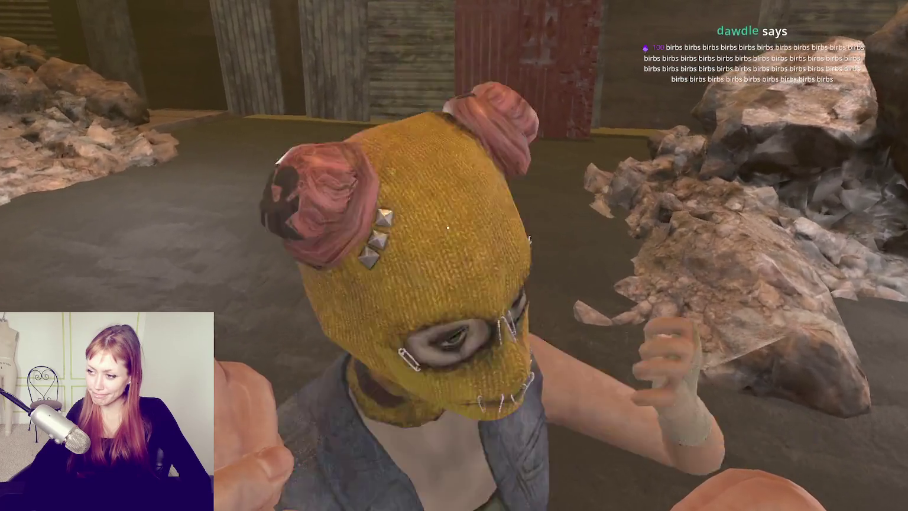
pyautogui.click(447, 227)
pyautogui.click(448, 227)
pyautogui.click(447, 227)
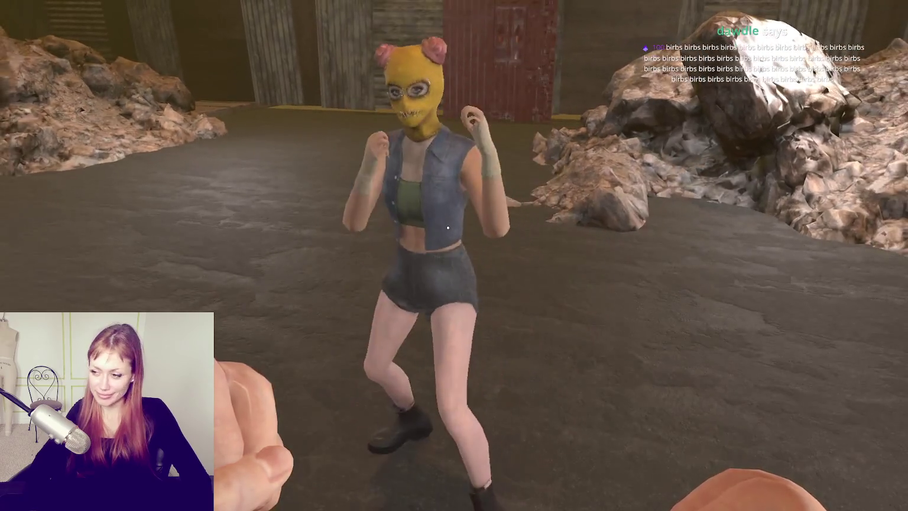
pyautogui.click(454, 256)
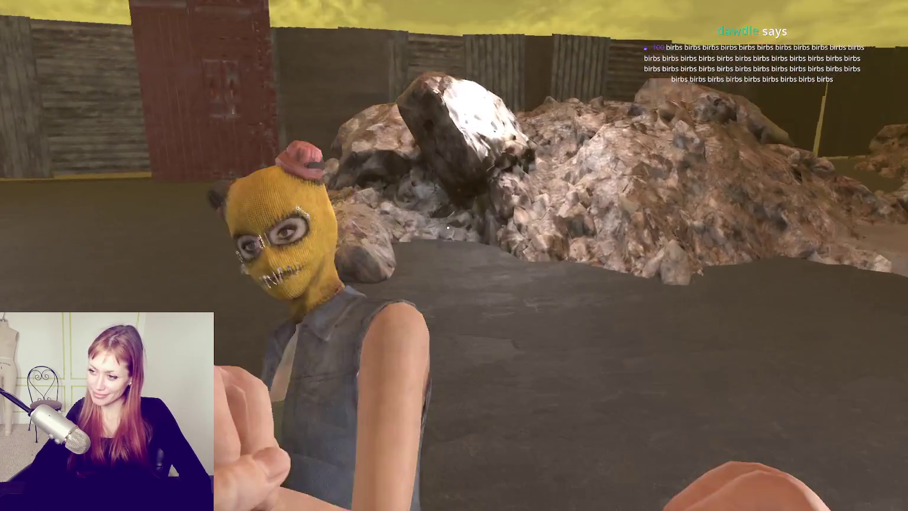
pyautogui.click(454, 255)
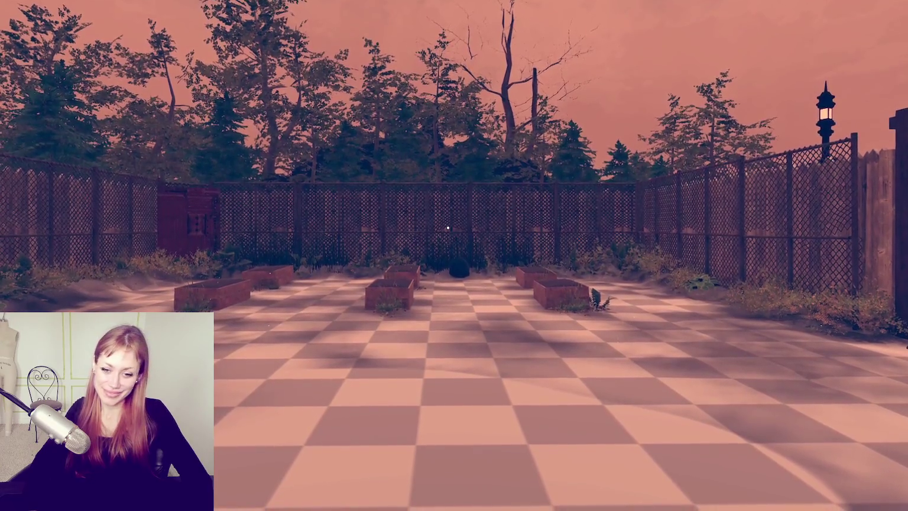
pyautogui.click(448, 227)
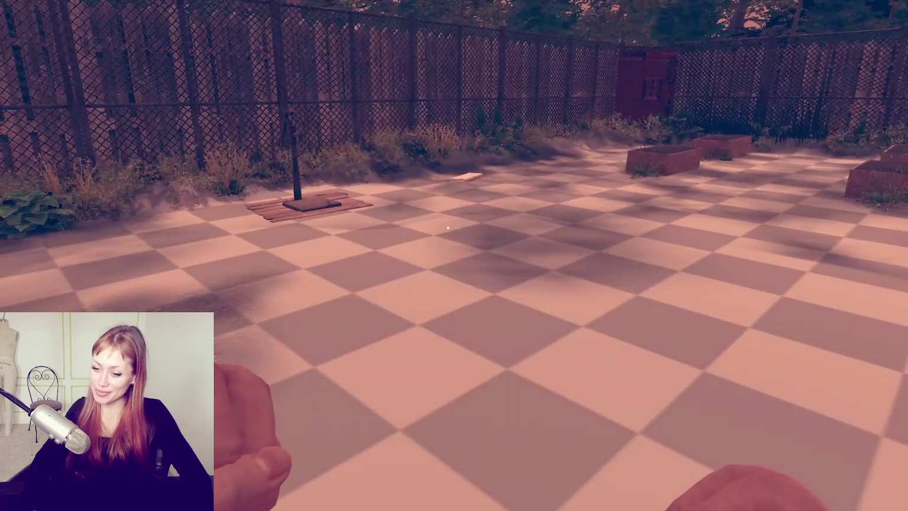
# - Pause the game and glance at line 527 of Enemy.cs before returning
pyautogui.press('Escape')
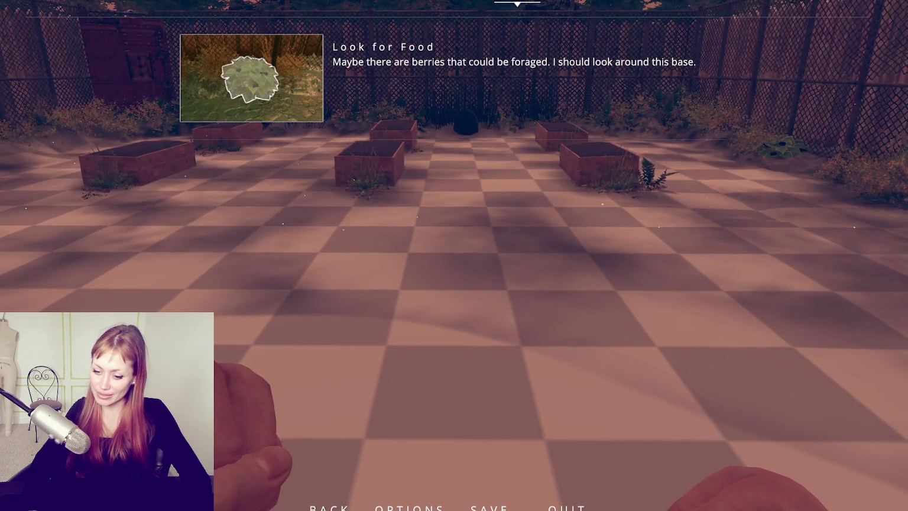
pyautogui.hotkey('alt', 'Tab')
pyautogui.click(297, 305)
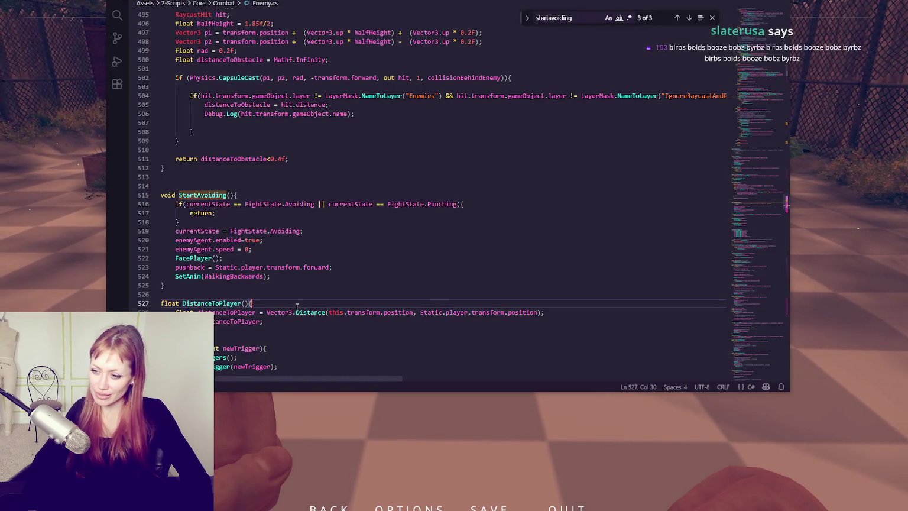
pyautogui.hotkey('alt', 'Tab')
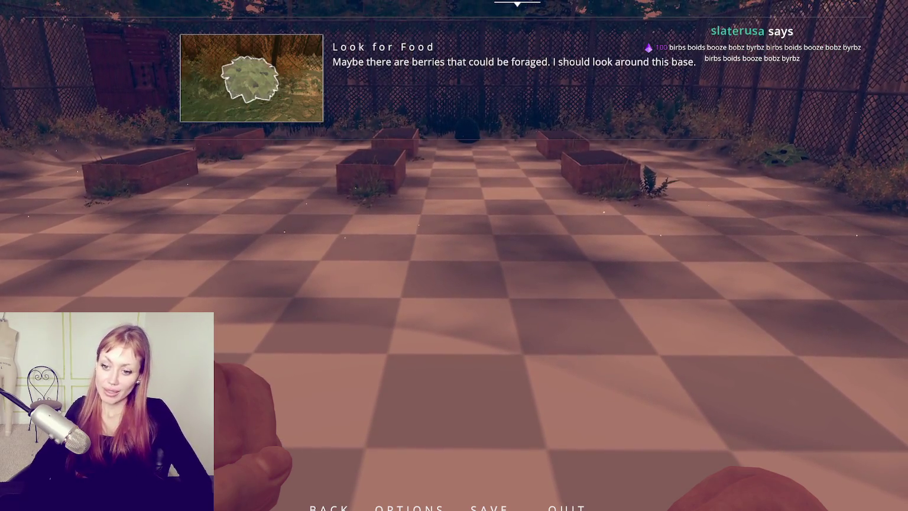
# - Read through FightControls.cs fields down to the Update method's fist-timer and push-timer code
pyautogui.hotkey('alt', 'Tab')
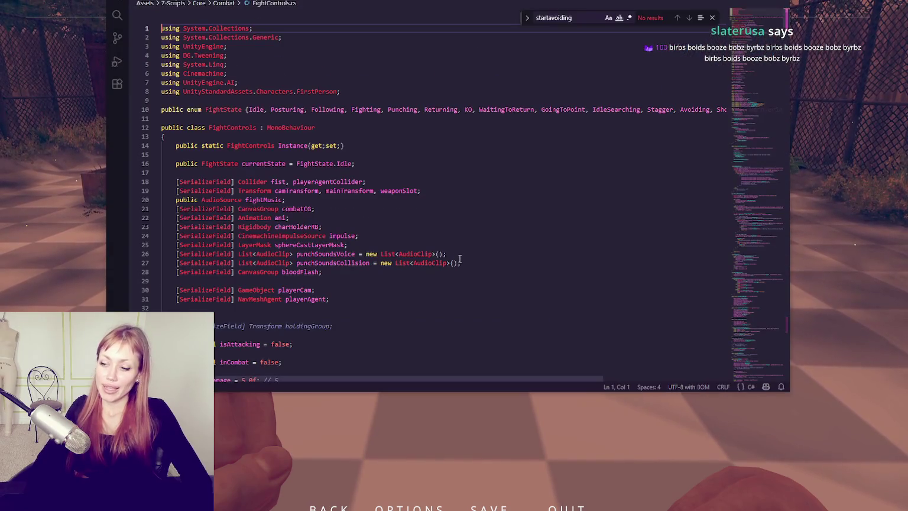
pyautogui.scroll(-10, 467, 198)
pyautogui.click(505, 180)
pyautogui.scroll(-5, 526, 156)
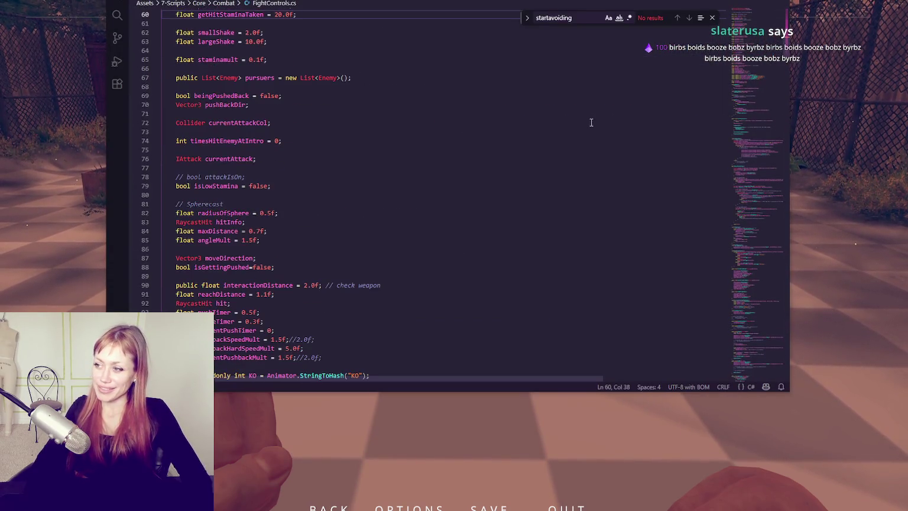
pyautogui.click(712, 20)
pyautogui.click(547, 135)
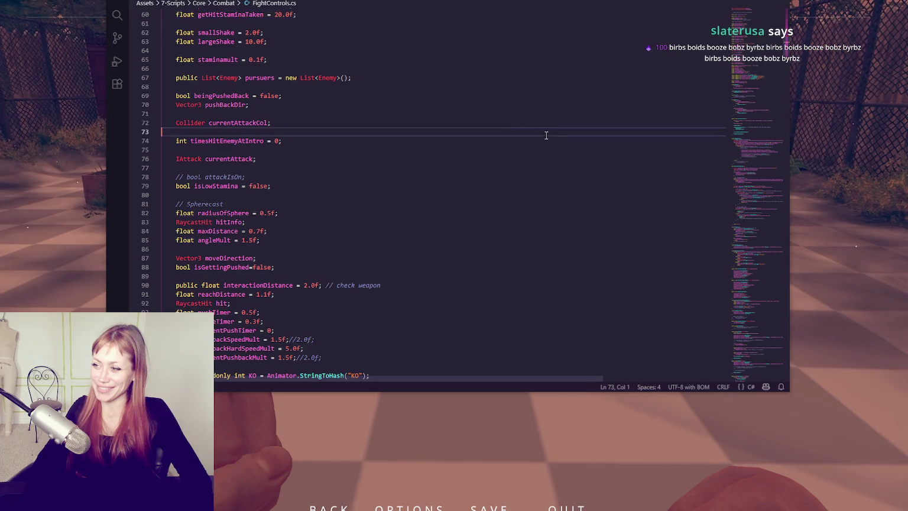
pyautogui.click(472, 159)
pyautogui.click(381, 231)
pyautogui.scroll(-3, 397, 234)
pyautogui.scroll(-10, 472, 210)
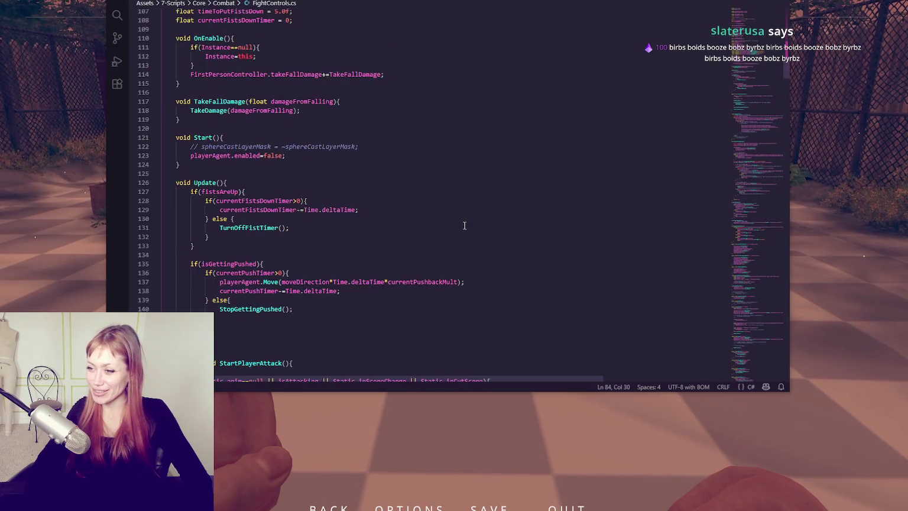
pyautogui.click(469, 211)
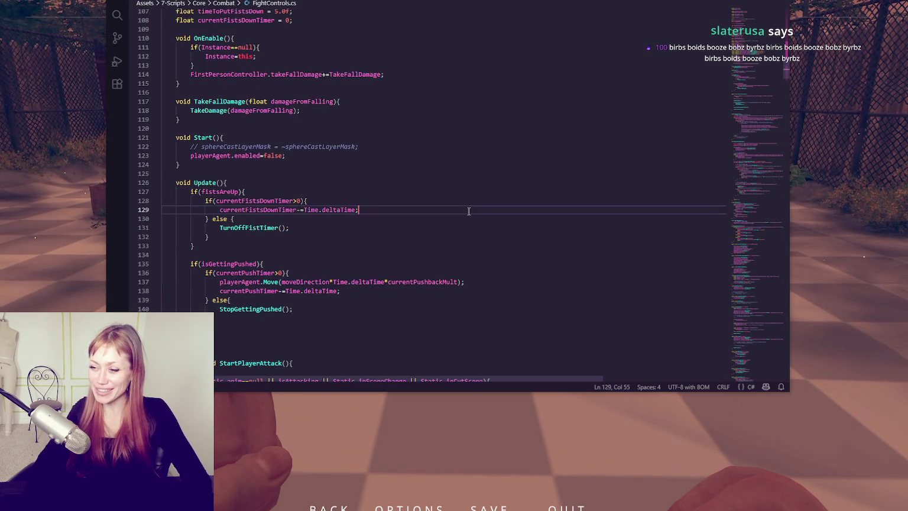
pyautogui.click(422, 222)
pyautogui.hotkey('ctrl', 'f')
# - Search for 'ko' and read StartKO's 0.1-second wait before its PassOut call
pyautogui.write('ko')
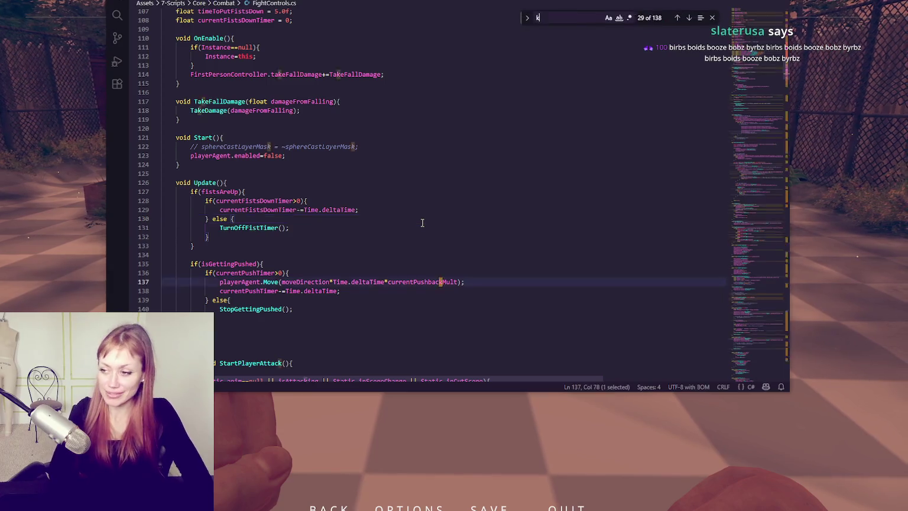
pyautogui.scroll(-3, 438, 210)
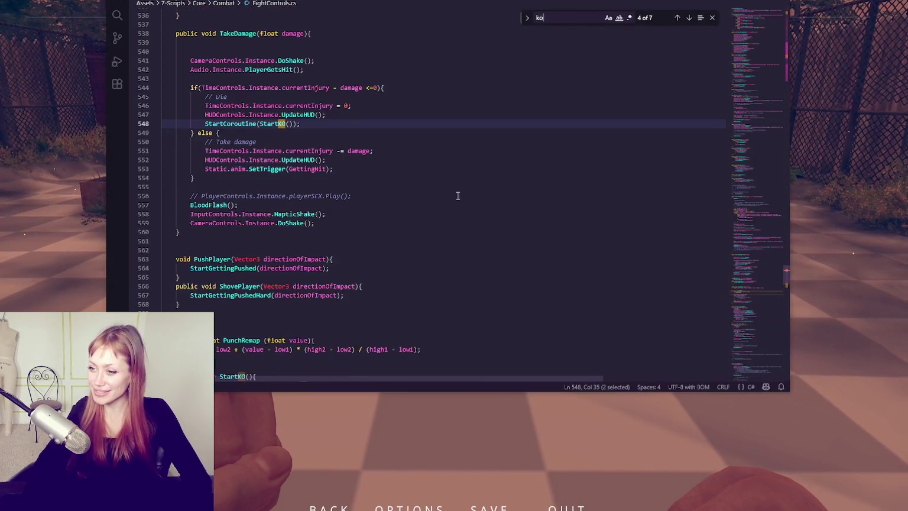
pyautogui.click(689, 17)
pyautogui.click(689, 18)
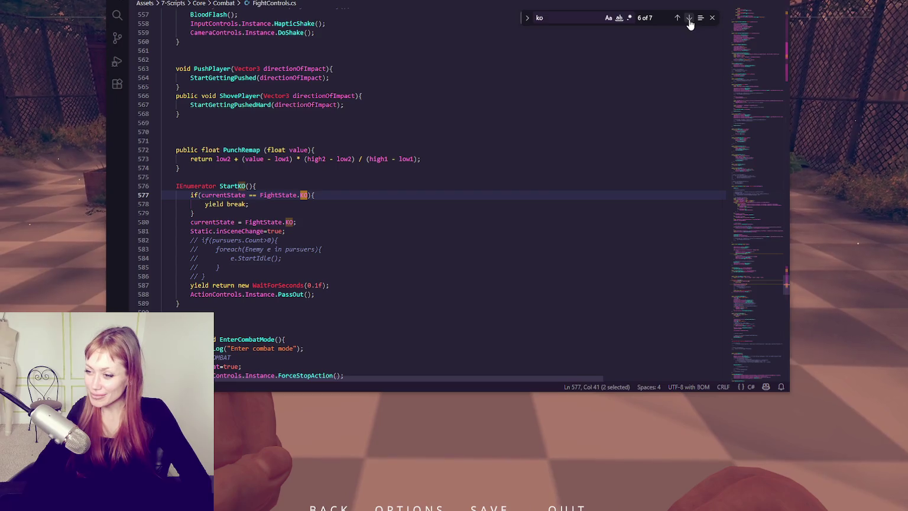
pyautogui.click(293, 234)
pyautogui.click(379, 284)
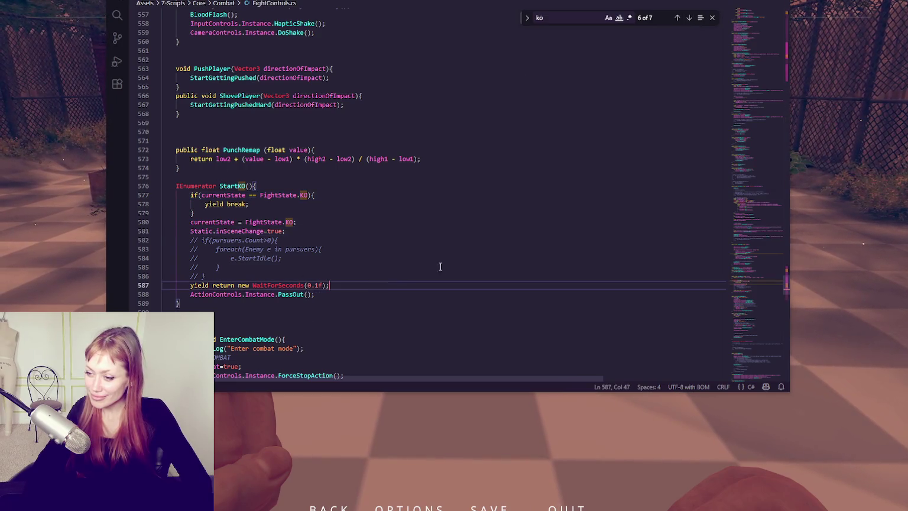
pyautogui.scroll(-3, 441, 263)
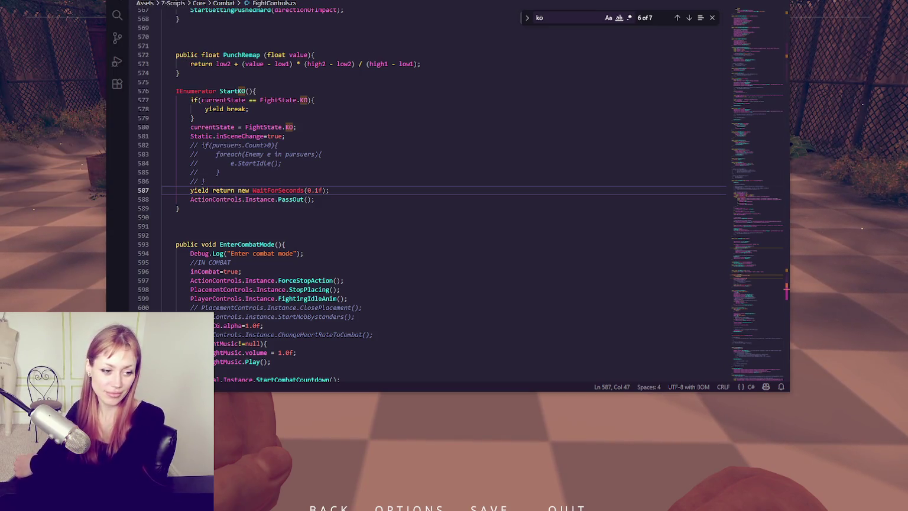
pyautogui.click(485, 162)
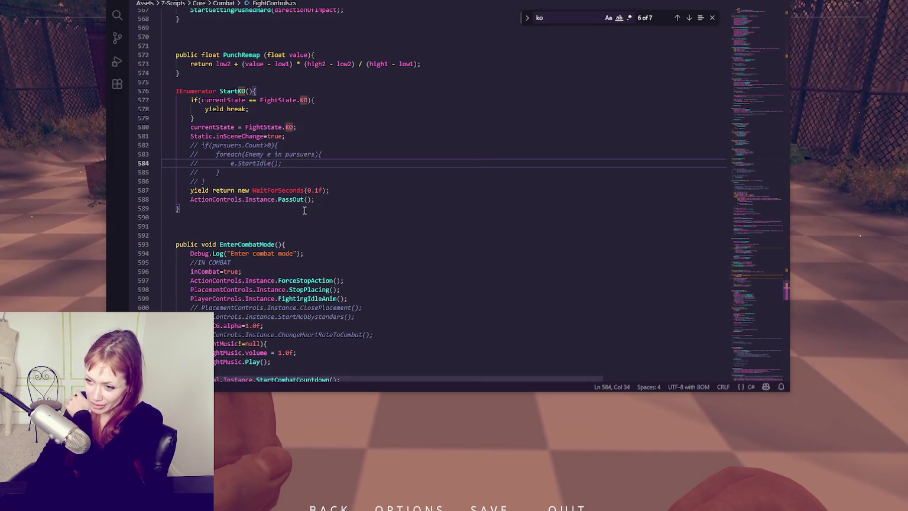
pyautogui.doubleClick(290, 199)
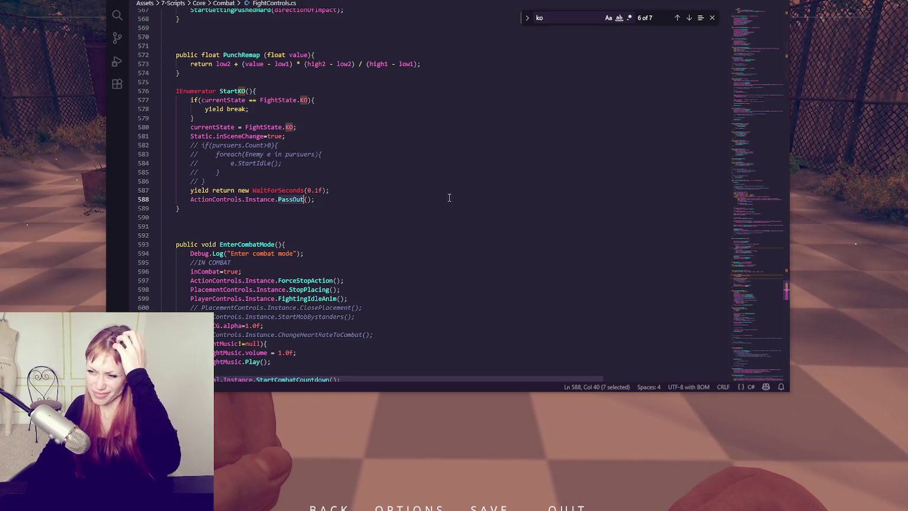
pyautogui.click(349, 190)
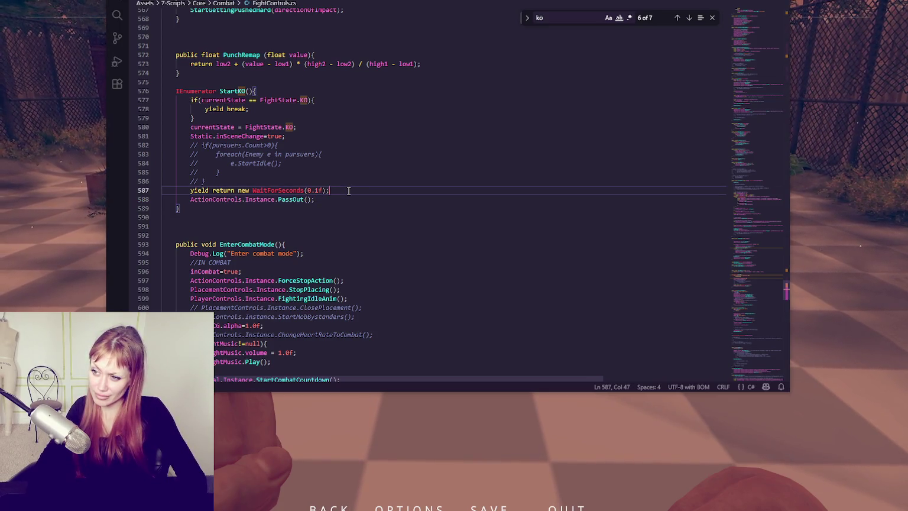
# - Comment out StartKO's 0.1-second wait on line 587 and add 'yield return none;' before PassOut
pyautogui.hotkey('ctrl', '/')
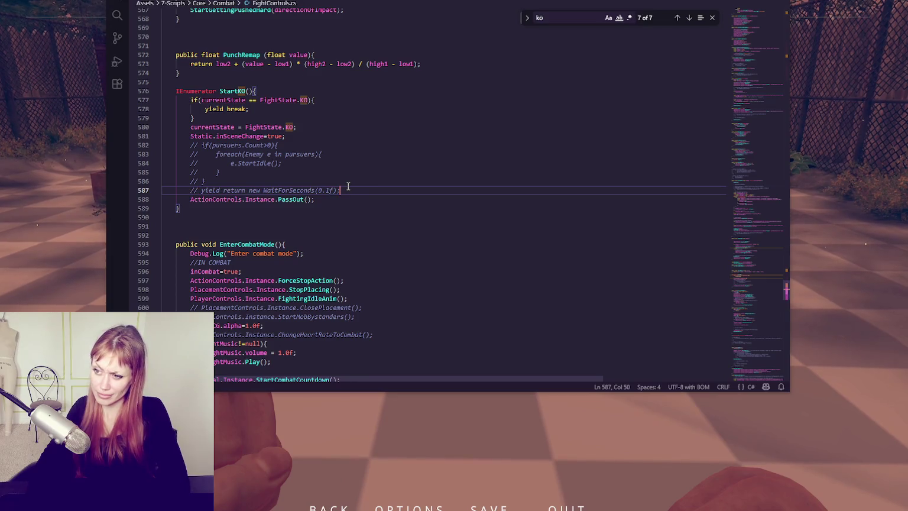
pyautogui.press('Return')
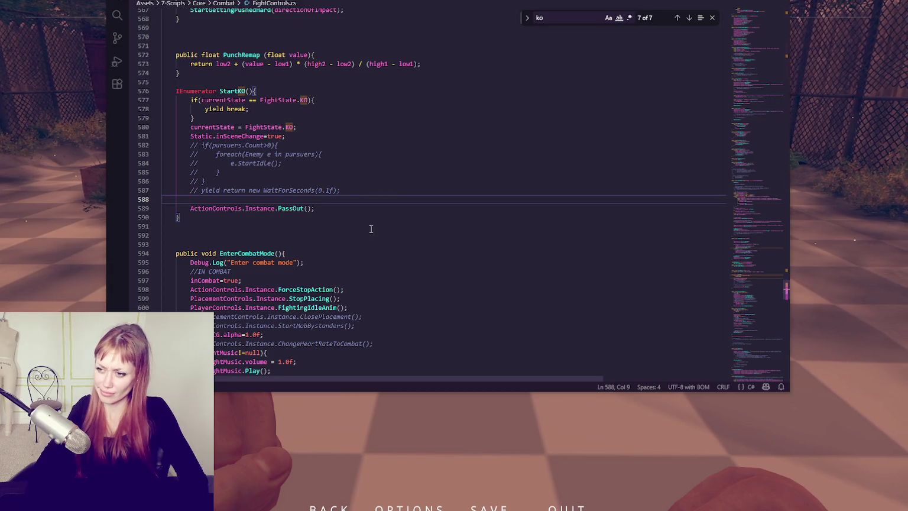
pyautogui.write('y')
pyautogui.hotkey('ctrl', 'z')
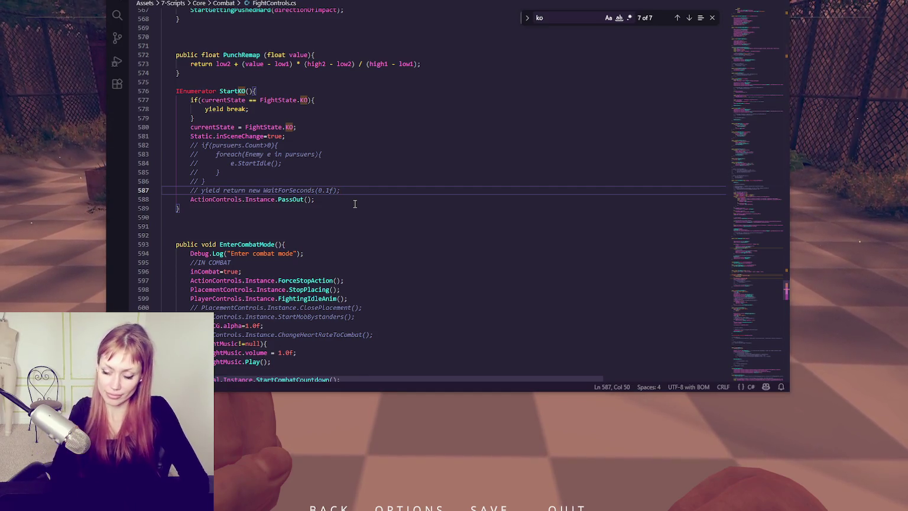
pyautogui.press('Return')
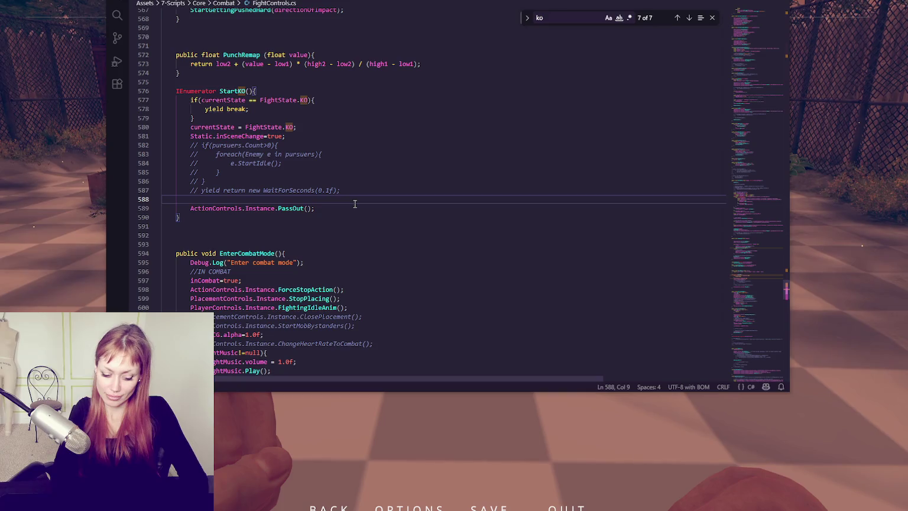
pyautogui.write('yield return none;')
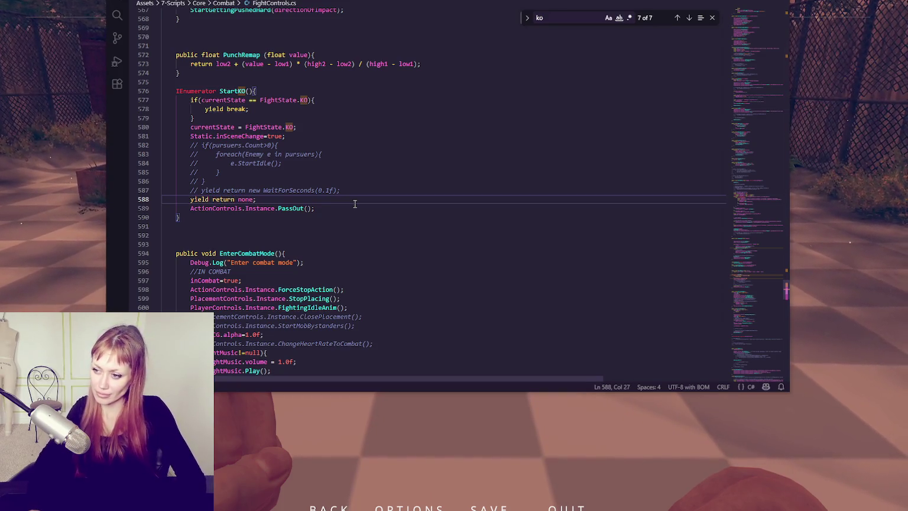
pyautogui.doubleClick(298, 209)
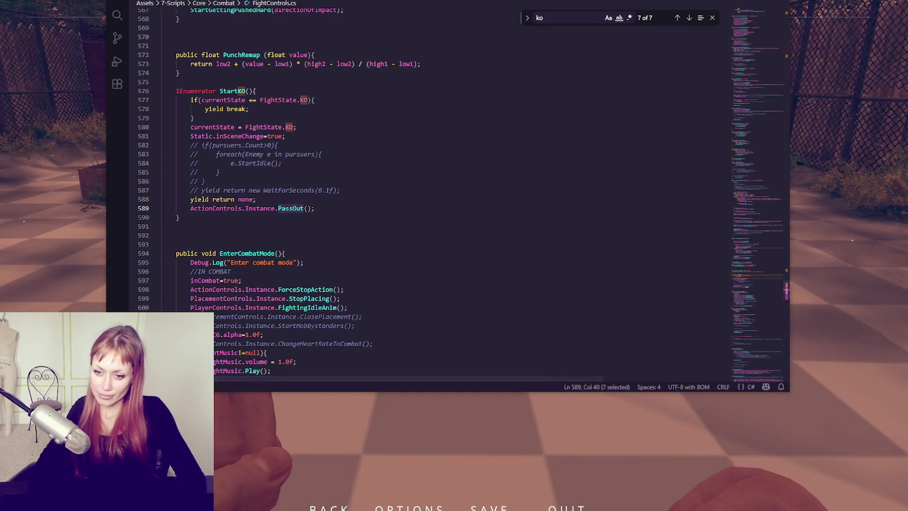
pyautogui.hotkey('alt', 'Tab')
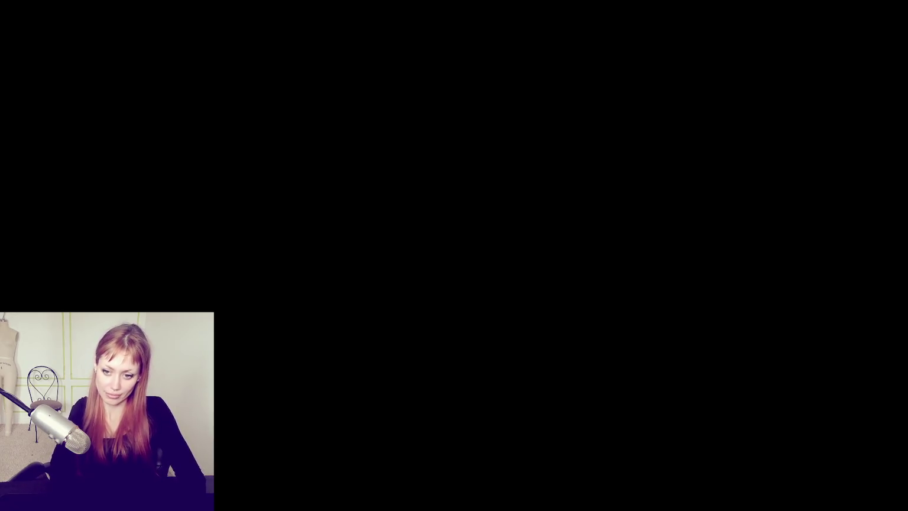
# - Search for PassOut and step through its matches to the PassOut method and passOutFee line
pyautogui.write('PassOut')
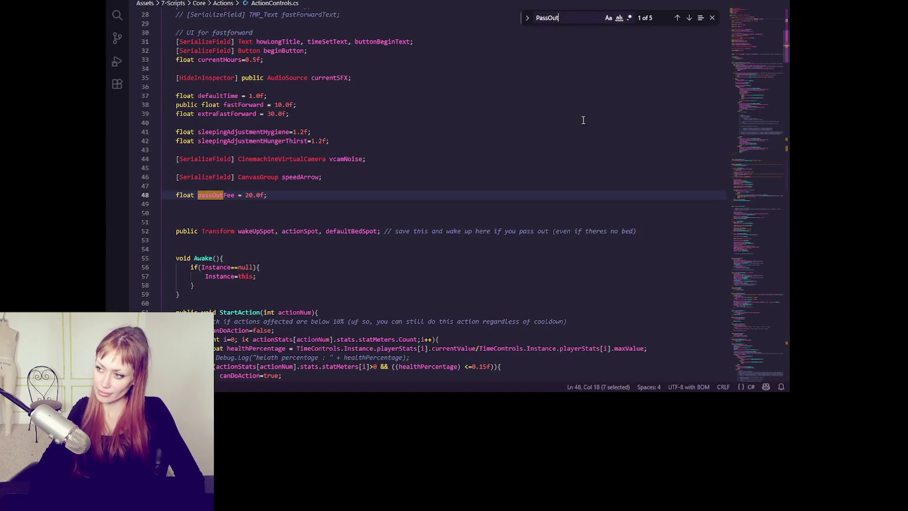
pyautogui.click(688, 19)
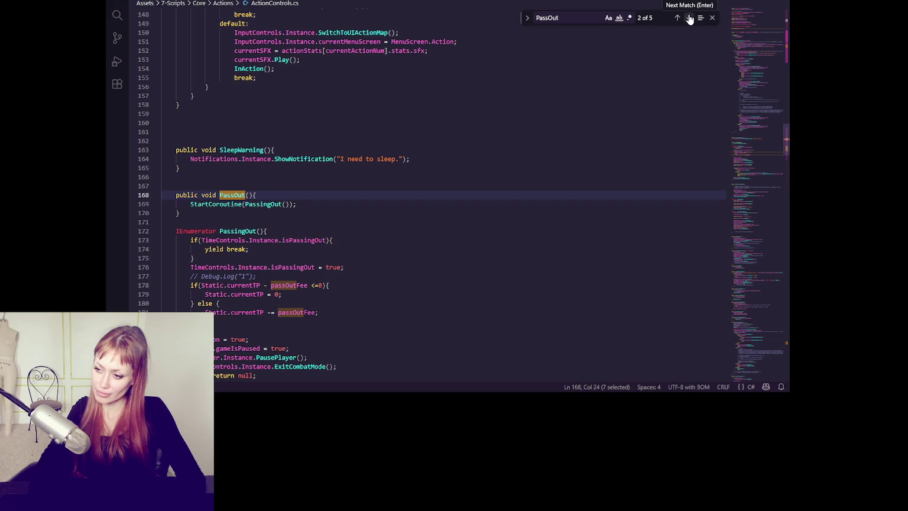
pyautogui.click(690, 18)
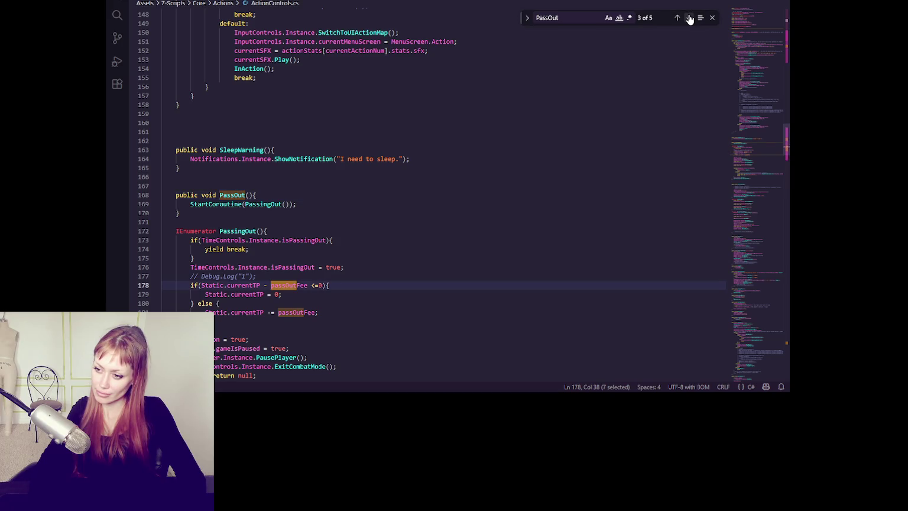
pyautogui.doubleClick(689, 18)
pyautogui.click(689, 18)
pyautogui.click(689, 18)
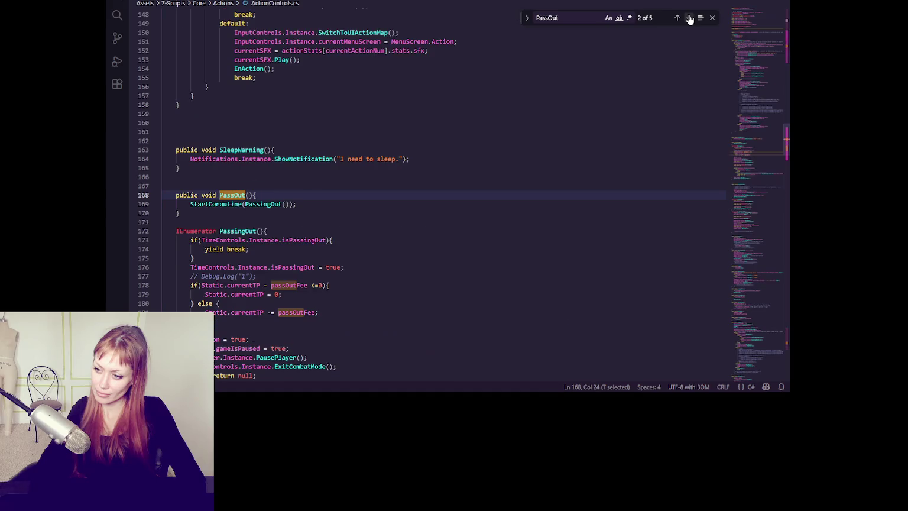
pyautogui.scroll(-4, 426, 202)
pyautogui.click(353, 218)
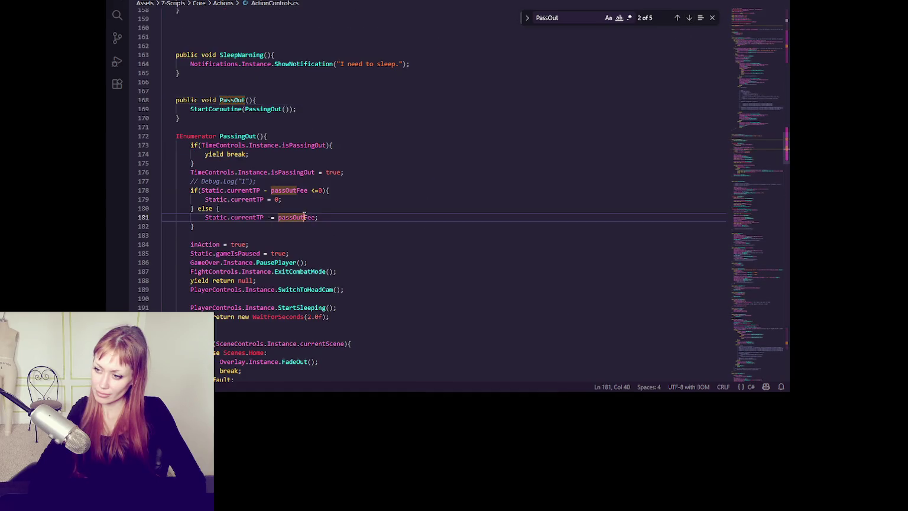
pyautogui.scroll(-3, 337, 209)
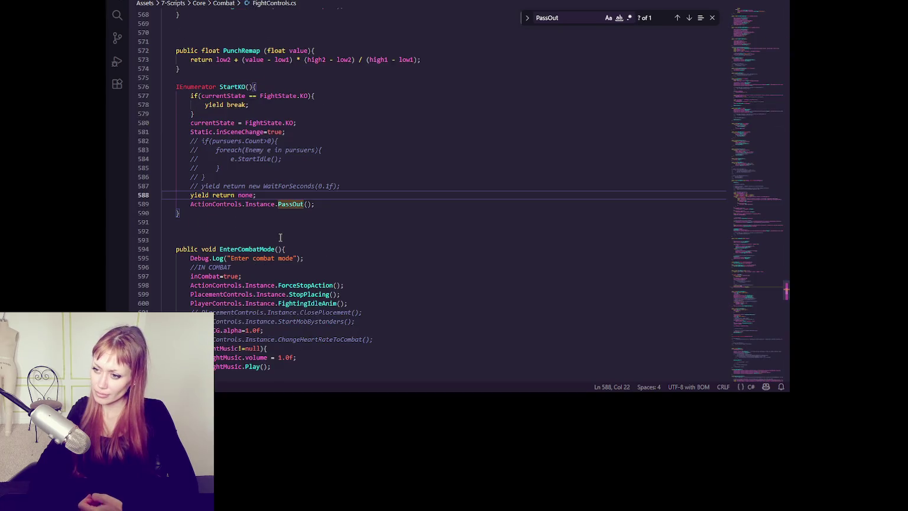
# - Replace 'none' with 'null' in StartKO's yield on line 588 of FightControls.cs
pyautogui.doubleClick(244, 196)
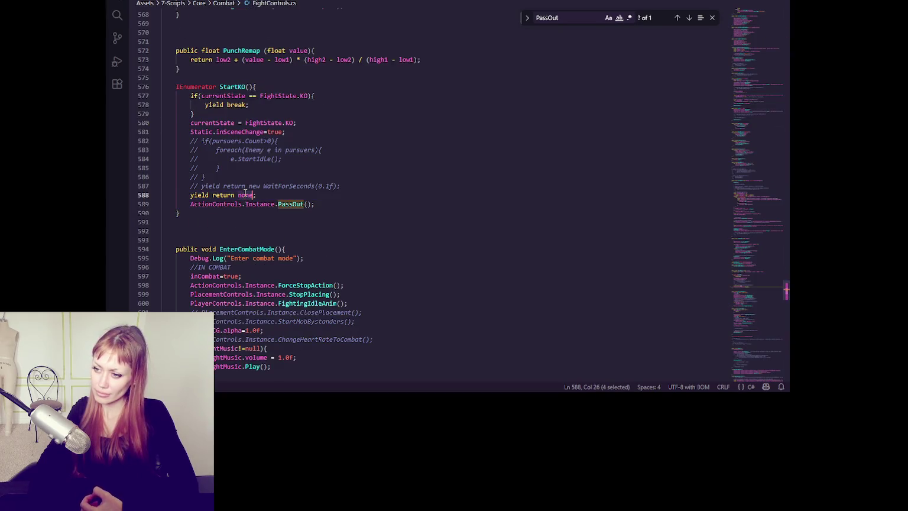
pyautogui.write('null')
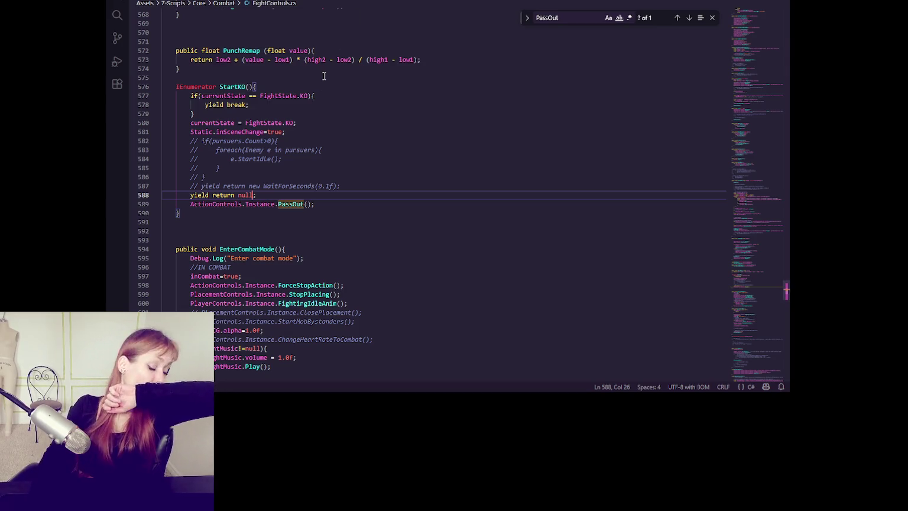
pyautogui.hotkey('ctrl', 'Tab')
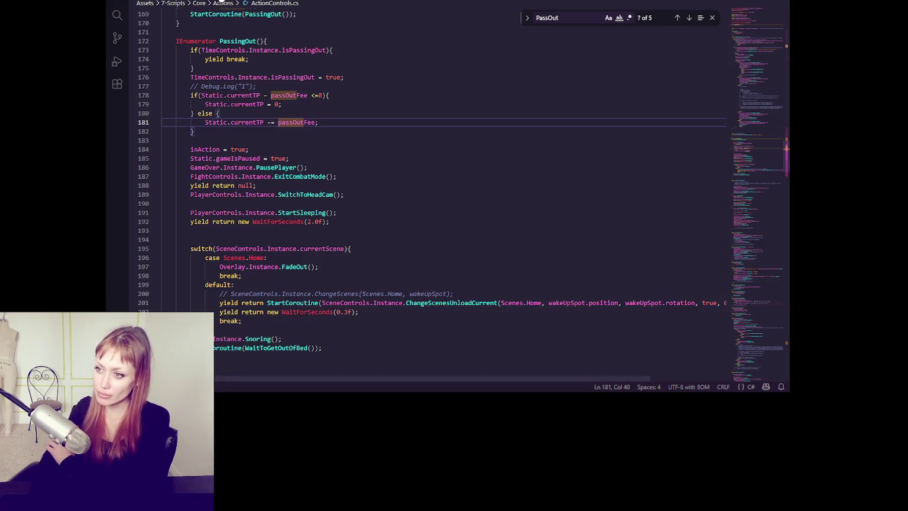
pyautogui.scroll(1, 241, 91)
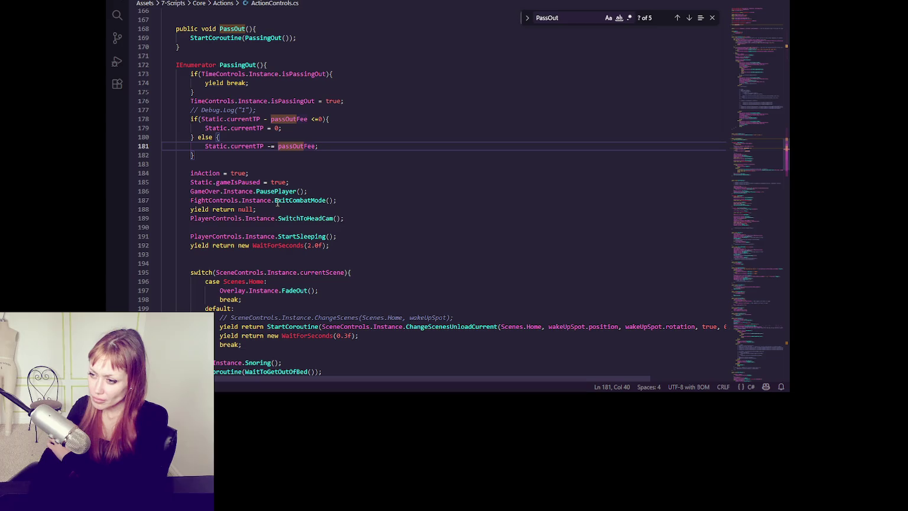
pyautogui.scroll(-3, 296, 195)
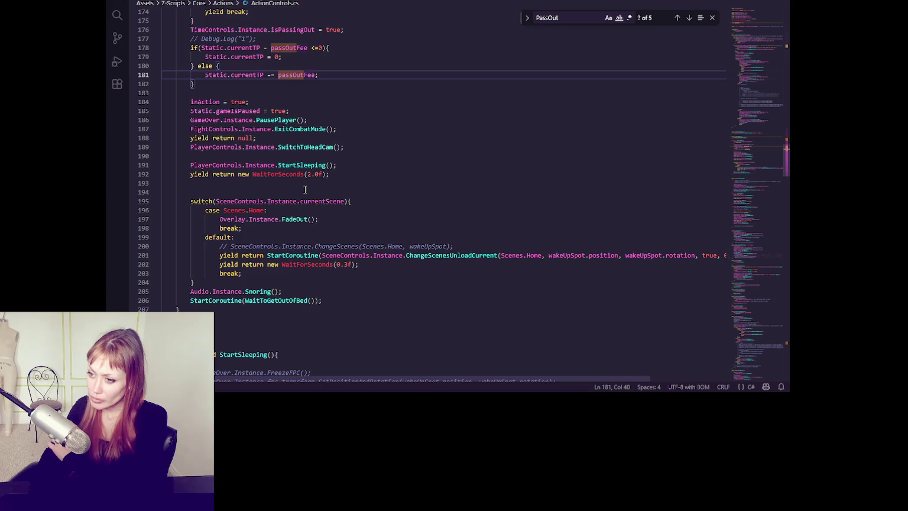
# - Move PassingOut's 'yield return null;' line below the SwitchToHeadCam call and save the script
pyautogui.doubleClick(309, 165)
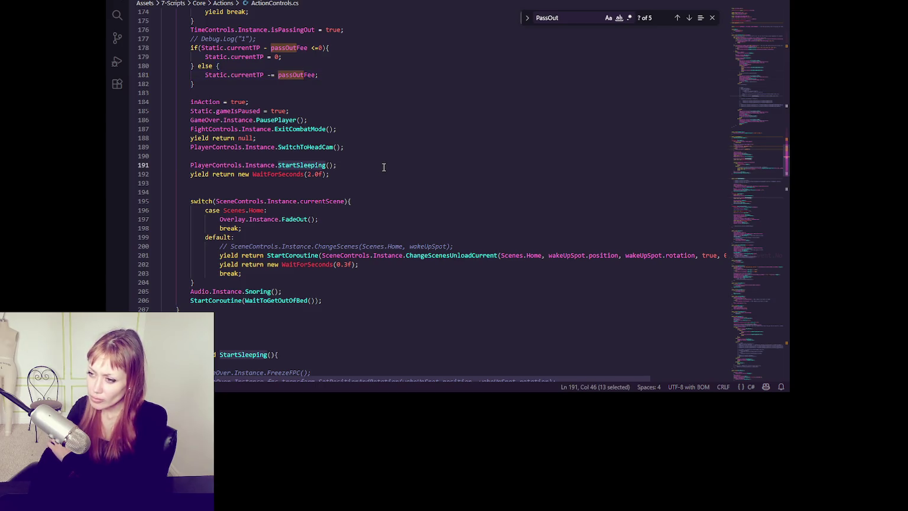
pyautogui.moveTo(364, 141); pyautogui.dragTo(367, 132)
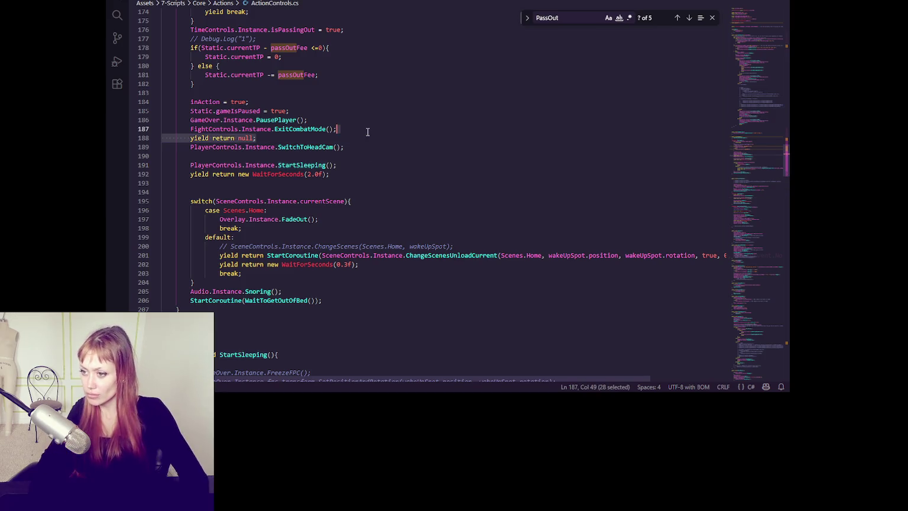
pyautogui.hotkey('ctrl', 'x')
pyautogui.click(361, 139)
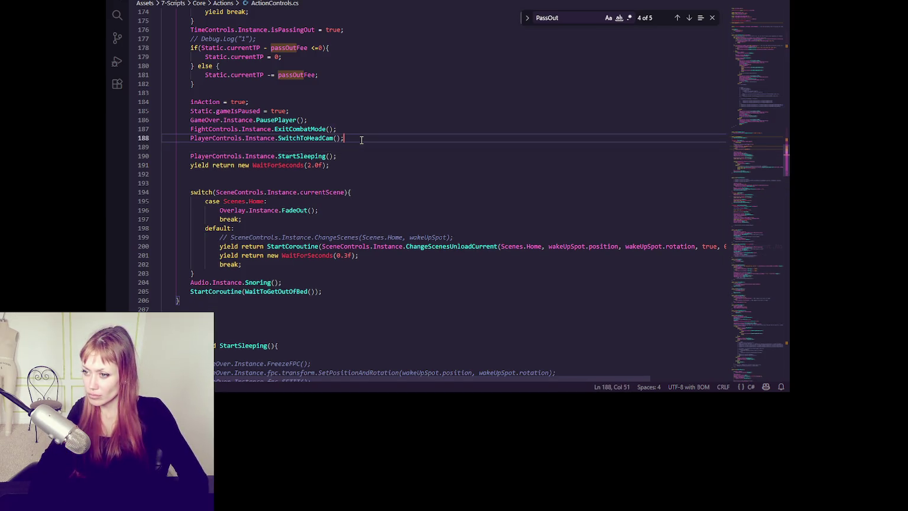
pyautogui.hotkey('ctrl', 'v')
pyautogui.doubleClick(310, 165)
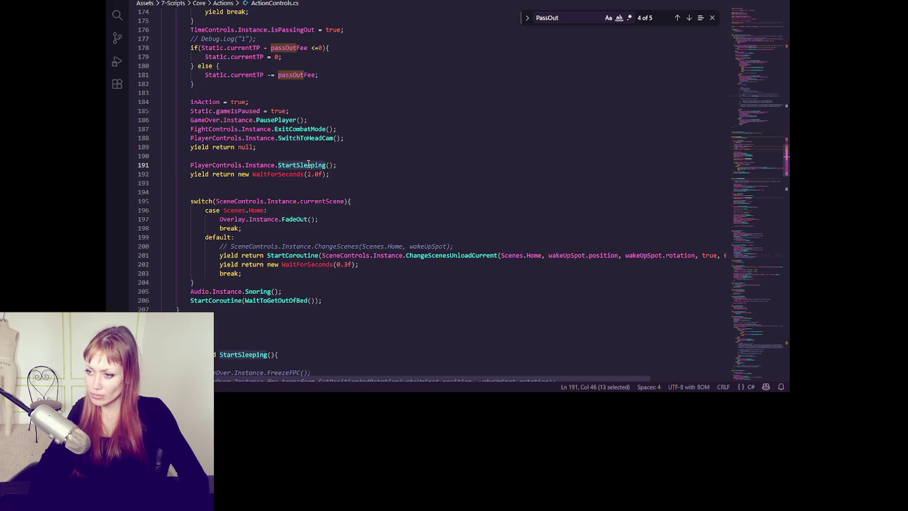
pyautogui.hotkey('ctrl', 's')
pyautogui.hotkey('alt', 'Tab')
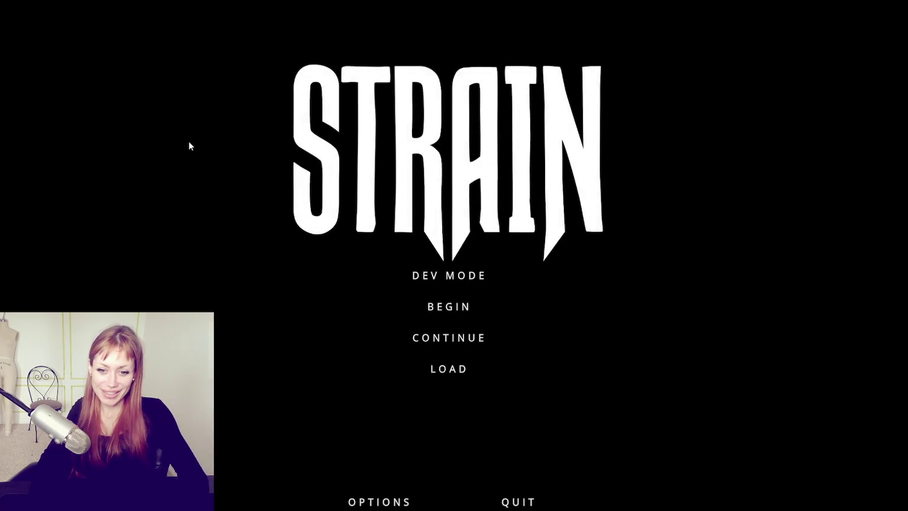
# - Begin a new game from the STRAIN menu and enter the test area via the red door
pyautogui.click(464, 310)
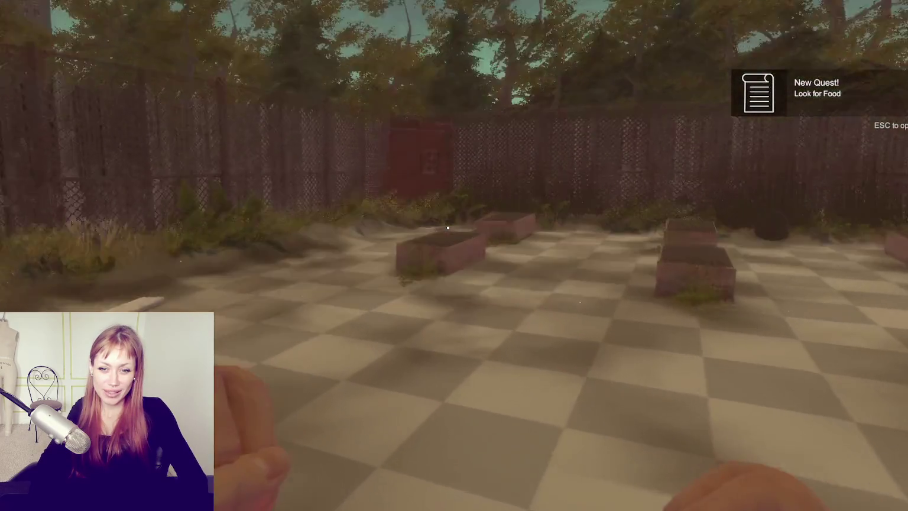
pyautogui.press('w')
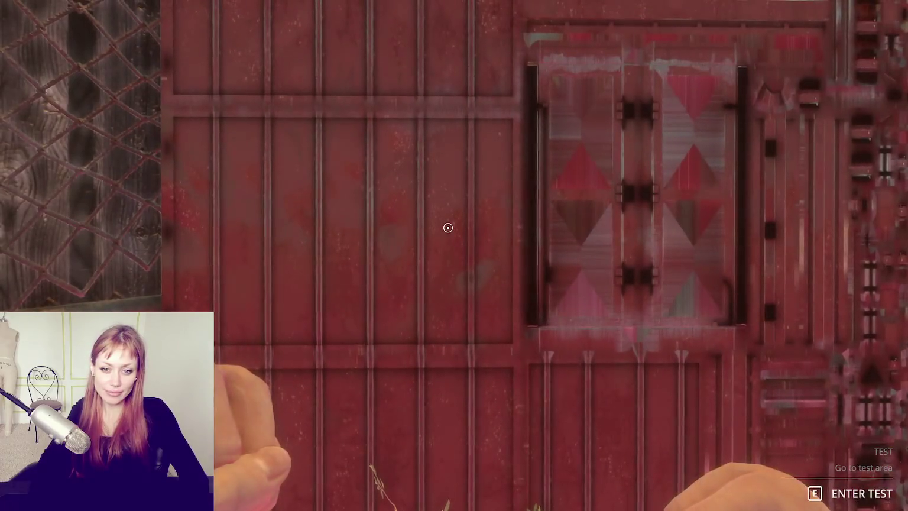
pyautogui.press('e')
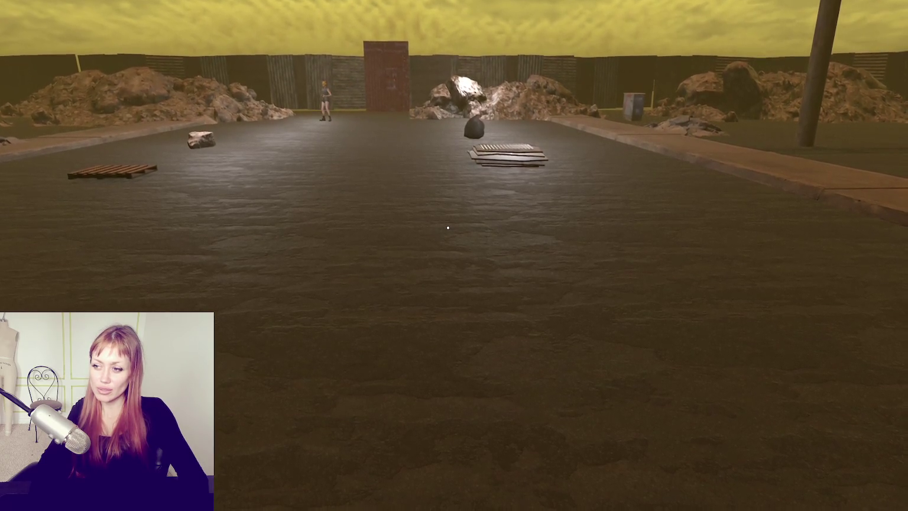
# - Walk forward across the test arena and turn to face the masked enemy
pyautogui.press('w')
pyautogui.press('w')
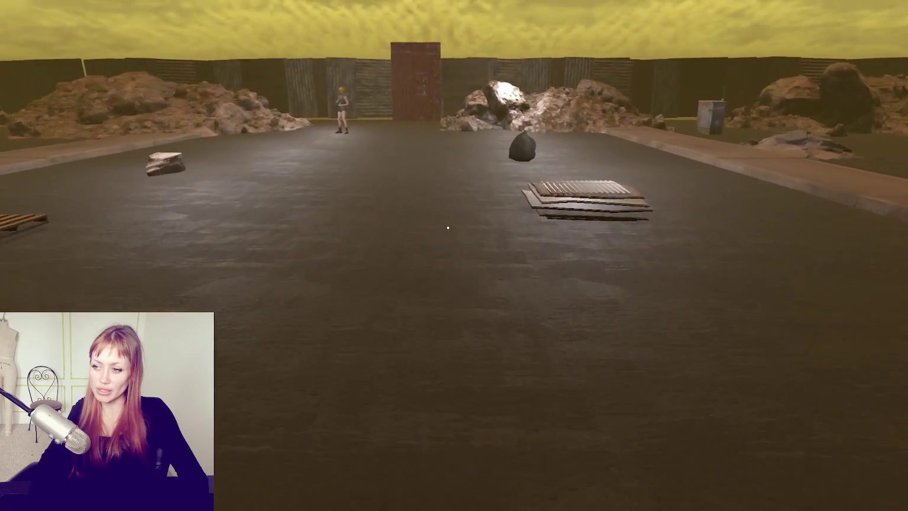
pyautogui.press('w')
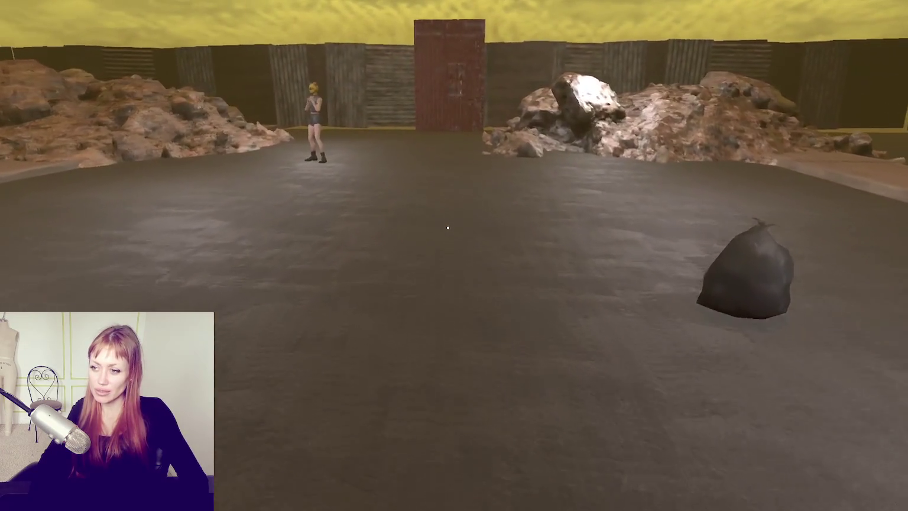
pyautogui.press('shift')
pyautogui.press('s')
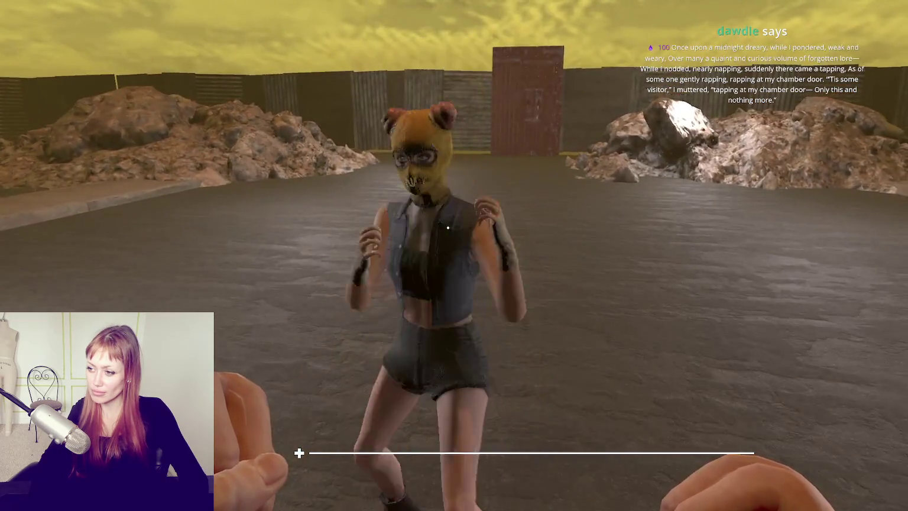
# - Pause the fight with Esc
pyautogui.press('Escape')
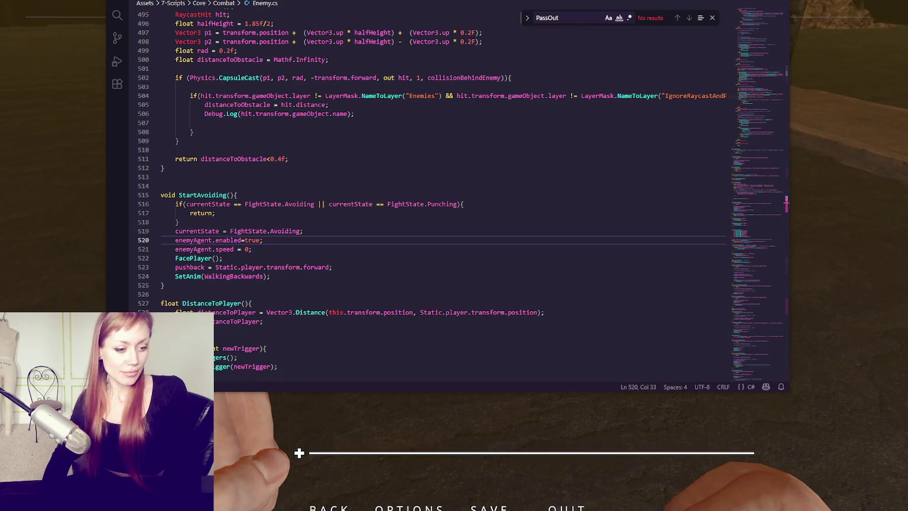
# - Search Enemy.cs for 'walkingbackwards' to locate StartAvoiding and inspect its Punching condition
pyautogui.click(295, 165)
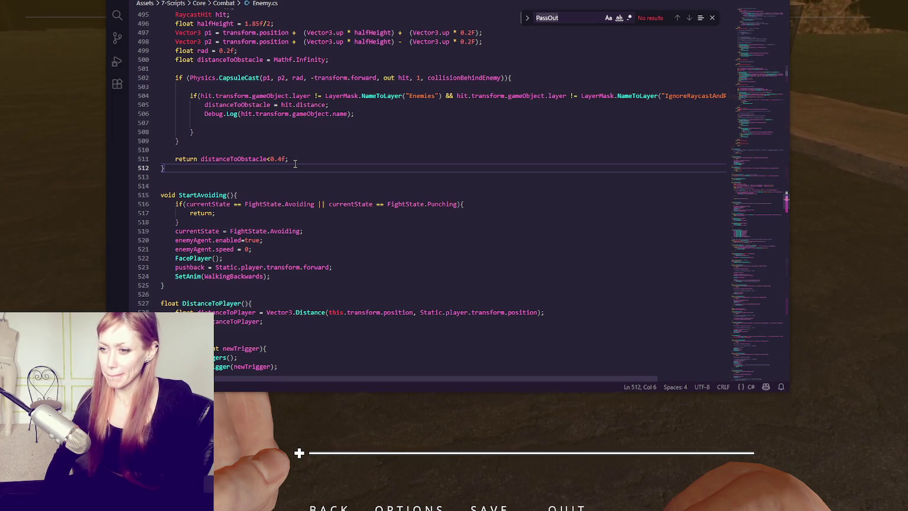
pyautogui.hotkey('ctrl', 'f')
pyautogui.write('walkingbackwards')
pyautogui.press('Return')
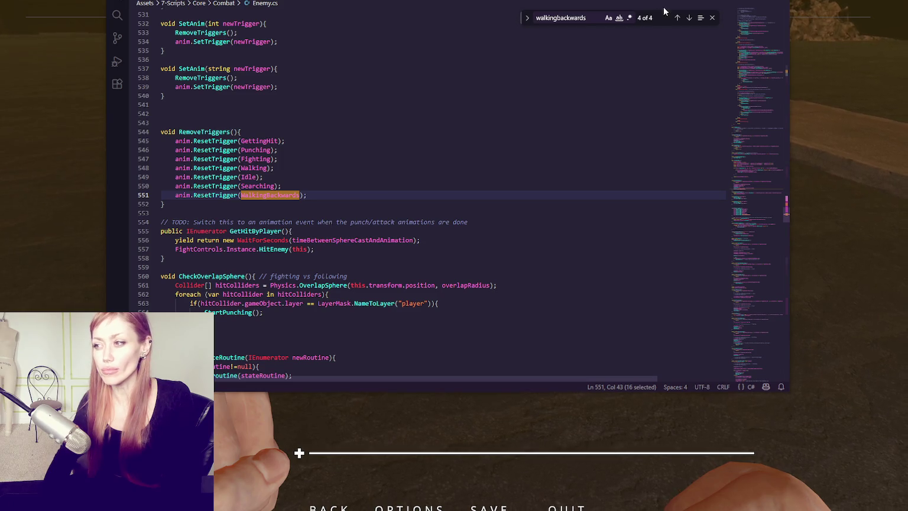
pyautogui.click(688, 20)
pyautogui.click(688, 20)
pyautogui.click(689, 20)
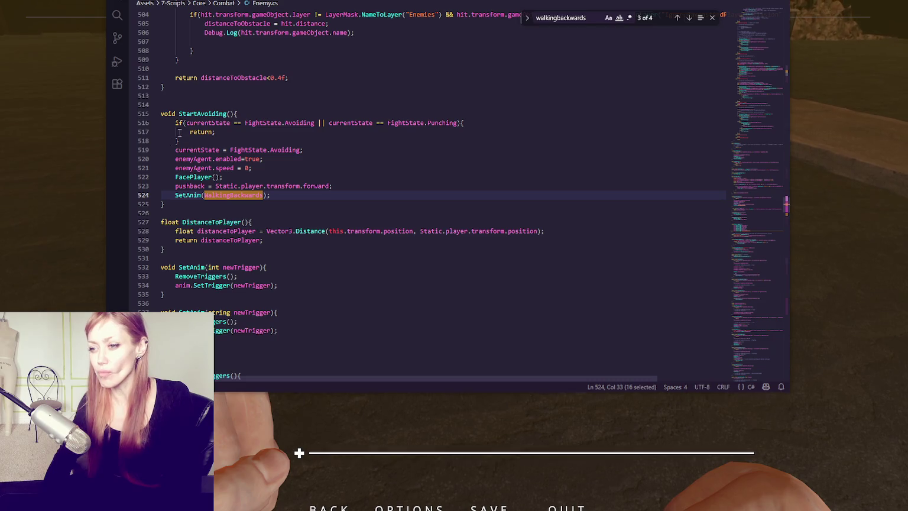
pyautogui.doubleClick(203, 114)
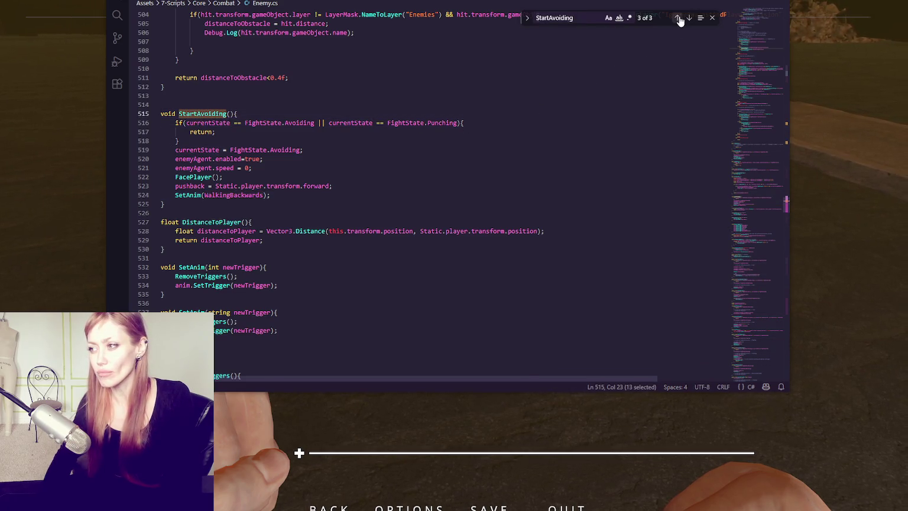
pyautogui.click(677, 18)
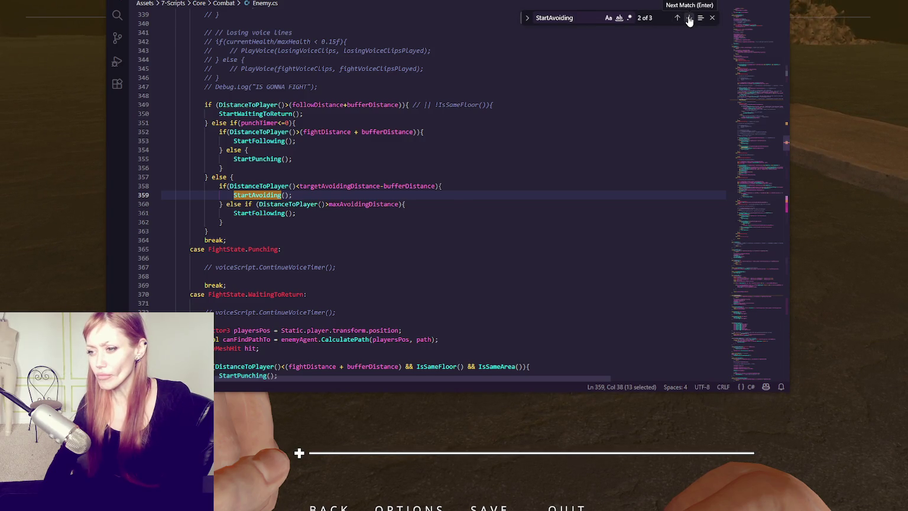
pyautogui.click(689, 19)
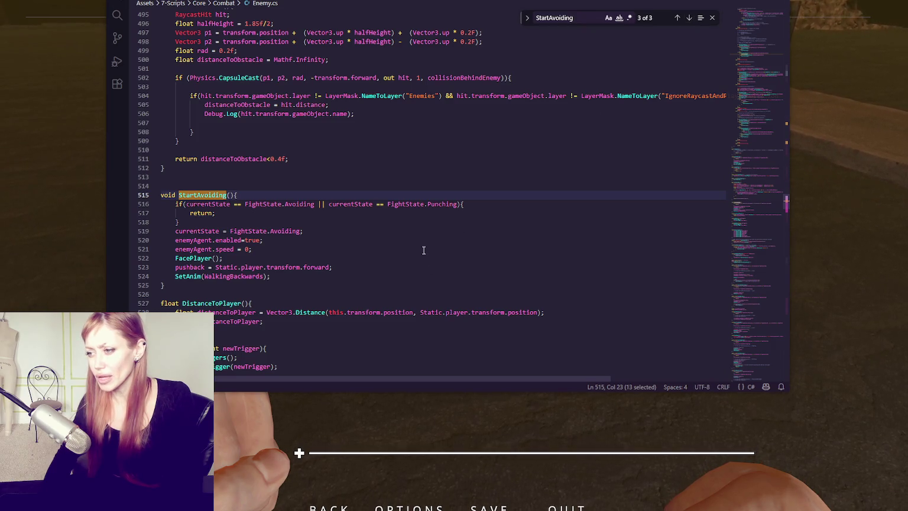
pyautogui.doubleClick(450, 205)
pyautogui.moveTo(316, 204); pyautogui.dragTo(458, 205)
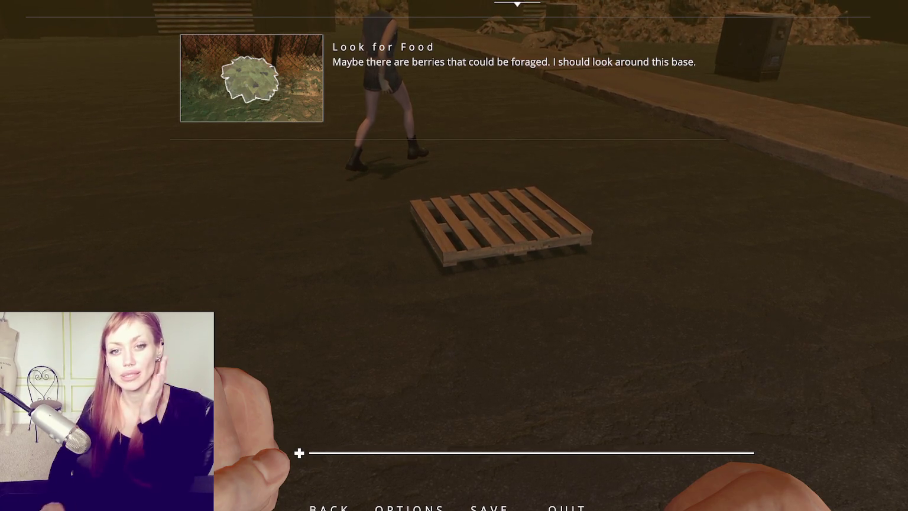
# - Jump up to NPCBecomesEnemy and the startAnimName assignment near the top of Enemy.cs
pyautogui.hotkey('alt', 'Tab')
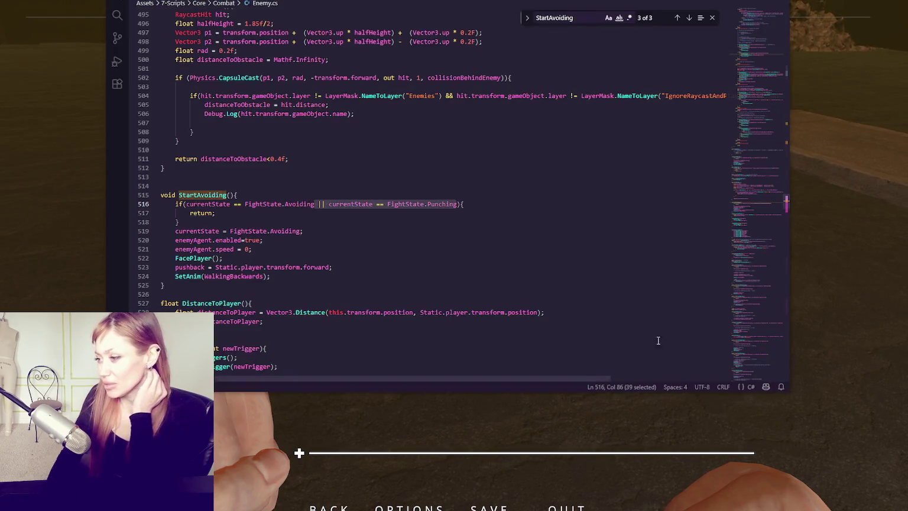
pyautogui.moveTo(751, 193)
pyautogui.mouseDown()
pyautogui.moveTo(743, 358)
pyautogui.moveTo(736, 104)
pyautogui.mouseUp()
pyautogui.scroll(5, 736, 103)
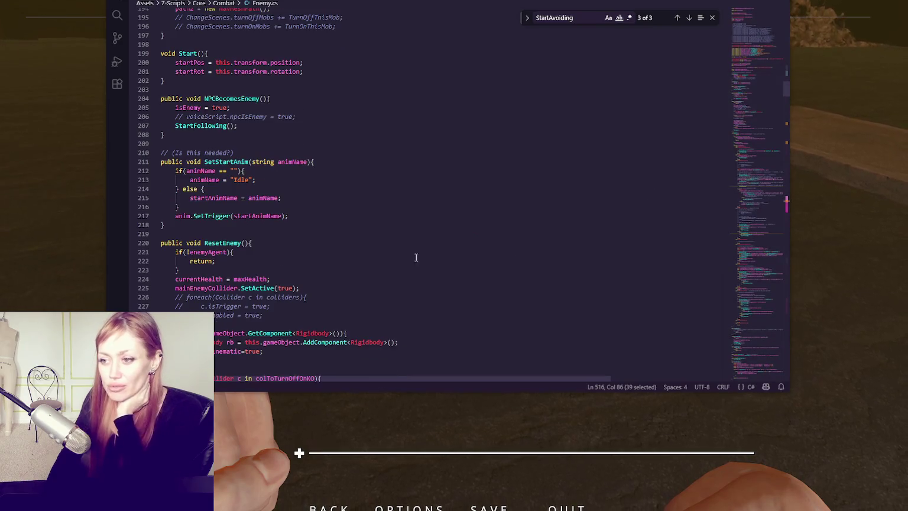
pyautogui.hotkey('alt', 'Tab')
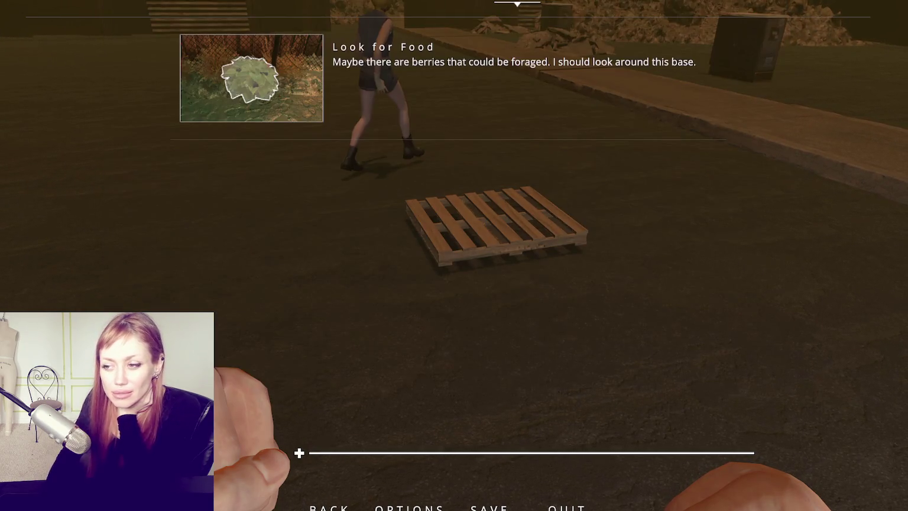
pyautogui.hotkey('alt', 'Tab')
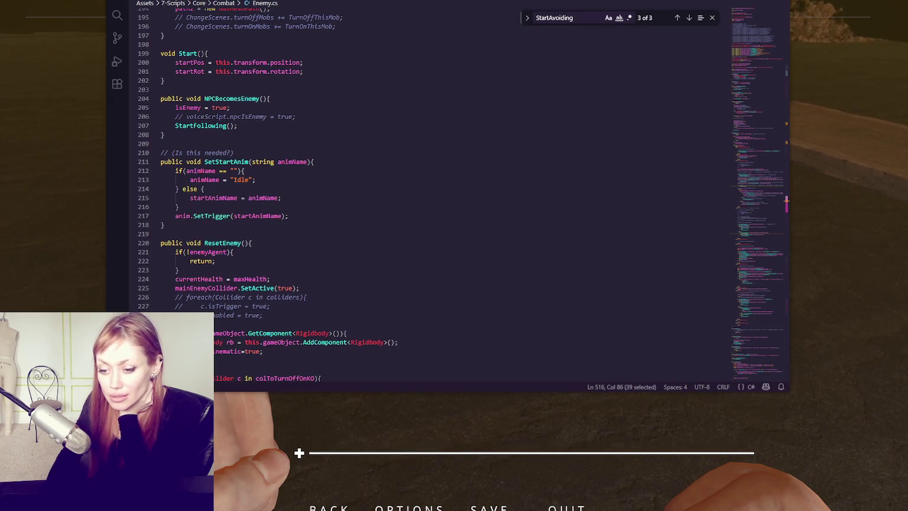
pyautogui.hotkey('alt', 'Tab')
pyautogui.hotkey('alt', 'Tab')
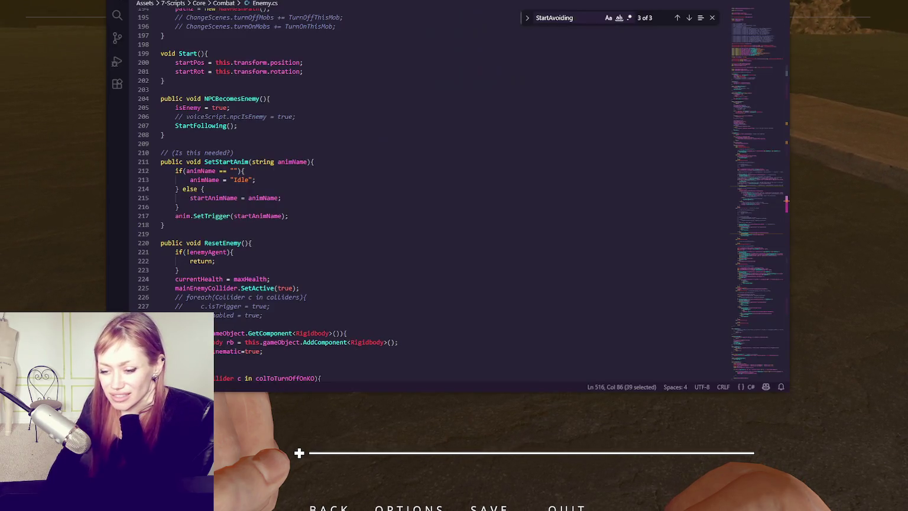
pyautogui.click(262, 137)
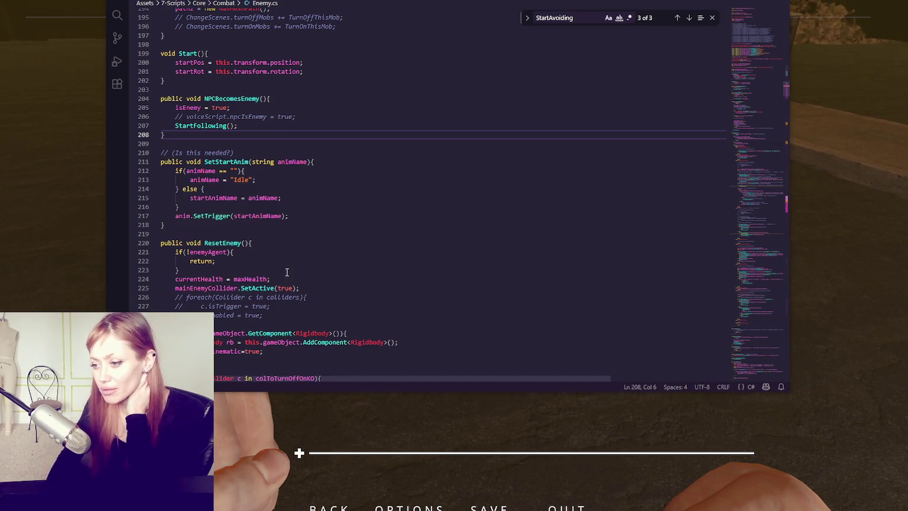
pyautogui.click(380, 197)
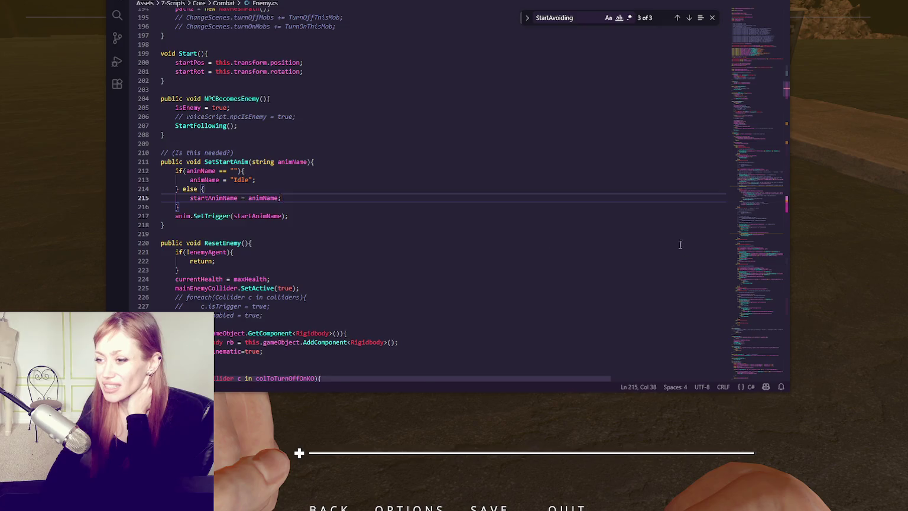
# - Read through ResetEnemy's Rigidbody and ragdoll lines down to Update's KO branch and Idle case
pyautogui.scroll(-4, 680, 245)
pyautogui.click(618, 240)
pyautogui.click(653, 223)
pyautogui.click(625, 178)
pyautogui.click(619, 188)
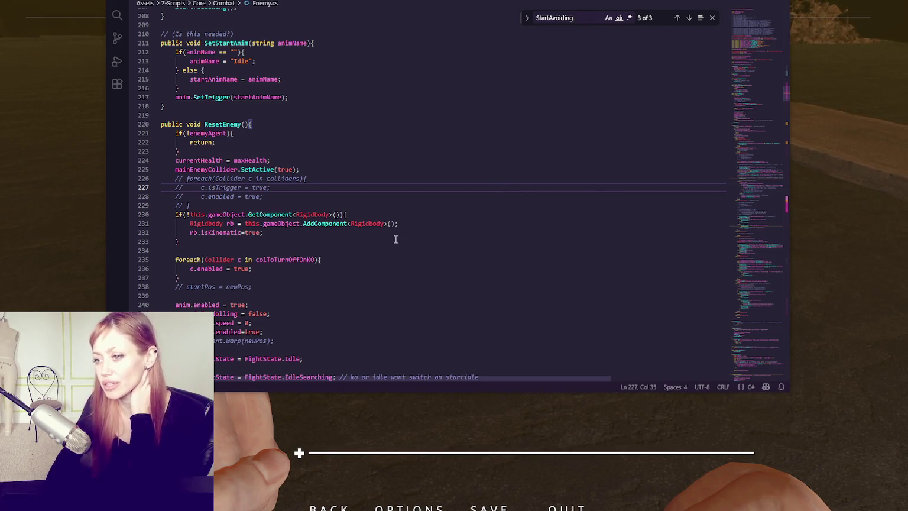
pyautogui.click(334, 169)
pyautogui.scroll(-2, 467, 198)
pyautogui.click(468, 196)
pyautogui.scroll(-3, 469, 197)
pyautogui.click(469, 195)
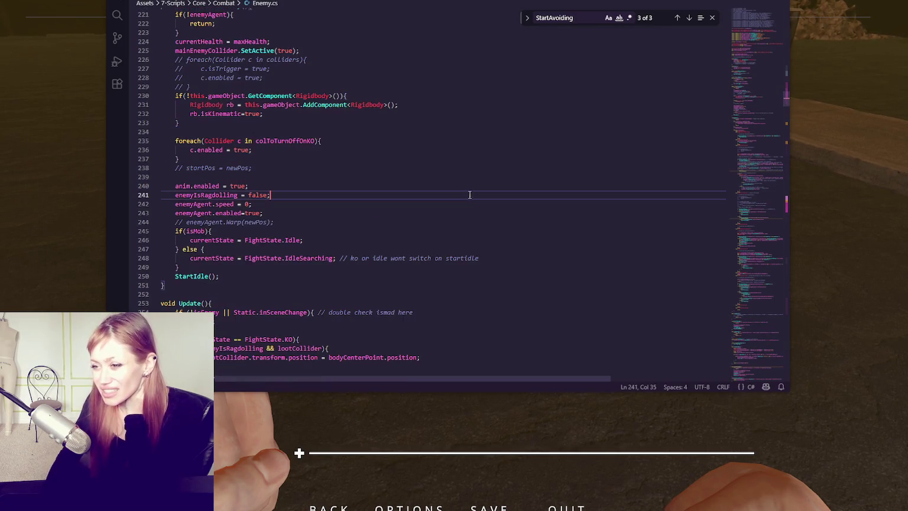
pyautogui.scroll(-3, 473, 186)
pyautogui.scroll(-3, 476, 178)
pyautogui.click(477, 183)
pyautogui.scroll(-3, 478, 181)
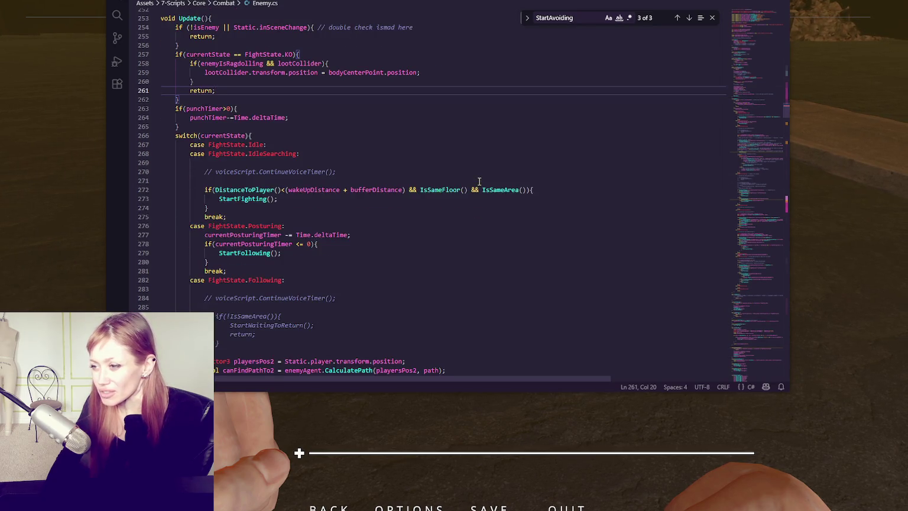
pyautogui.click(479, 181)
# - Continue past the Posturing case to the FightState.Avoiding case and its CheckForWall check
pyautogui.scroll(5, 484, 182)
pyautogui.scroll(-5, 491, 183)
pyautogui.click(488, 230)
pyautogui.scroll(-5, 488, 234)
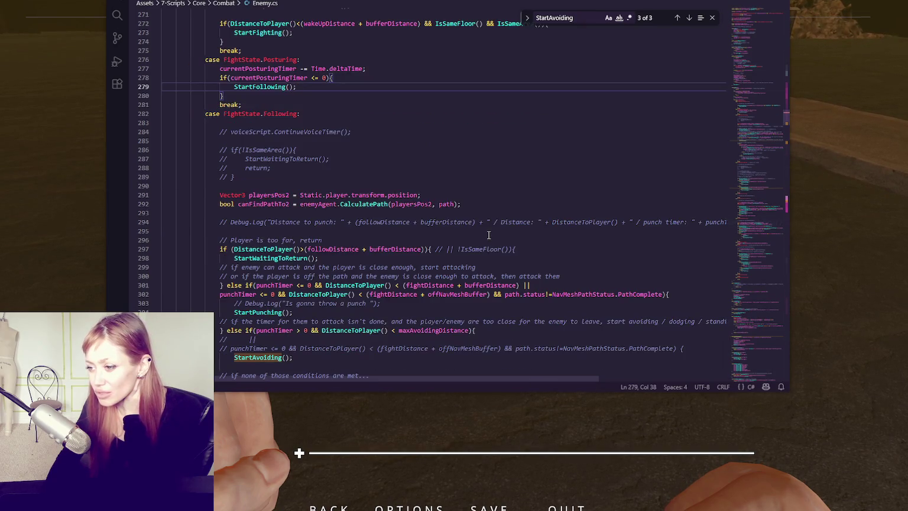
pyautogui.scroll(5, 498, 230)
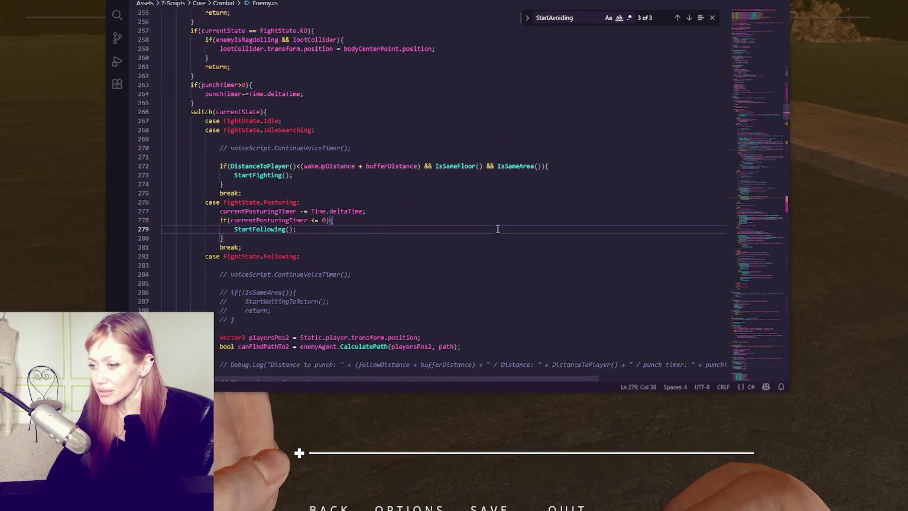
pyautogui.scroll(-15, 460, 228)
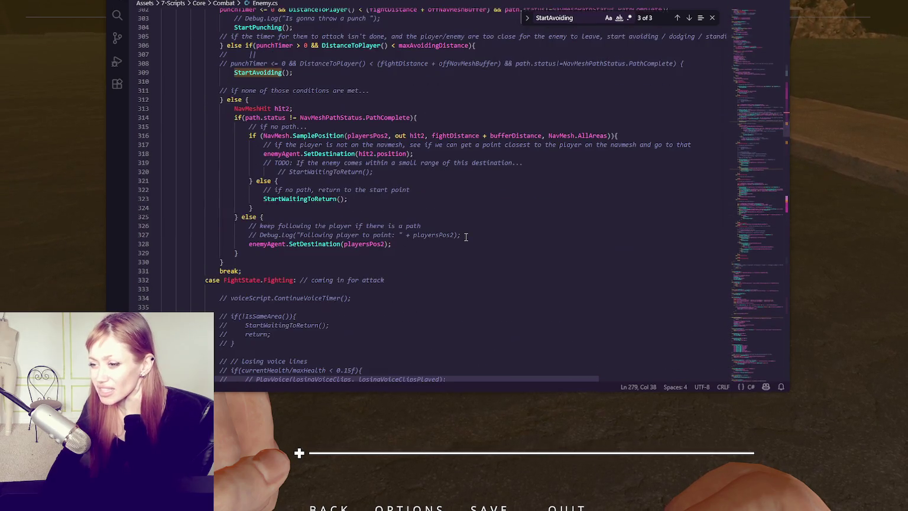
pyautogui.scroll(-20, 467, 235)
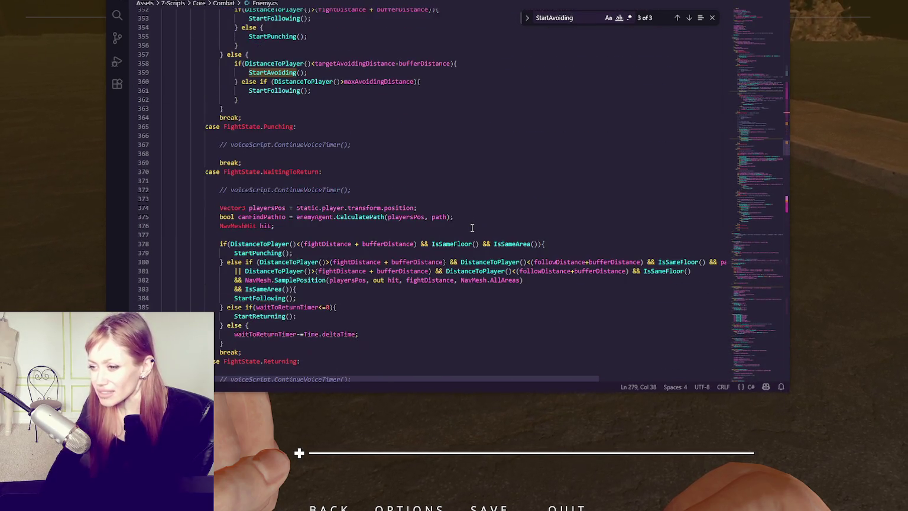
pyautogui.scroll(-14, 479, 232)
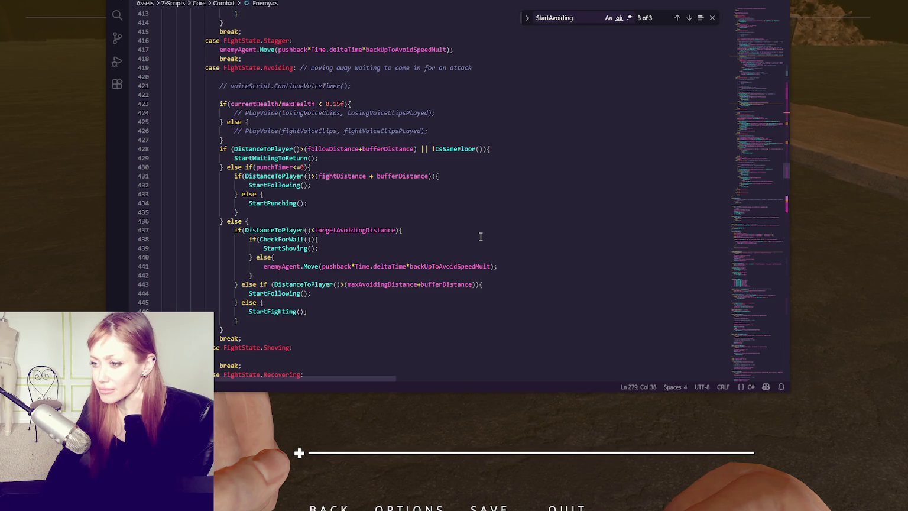
pyautogui.click(481, 239)
pyautogui.scroll(-3, 481, 236)
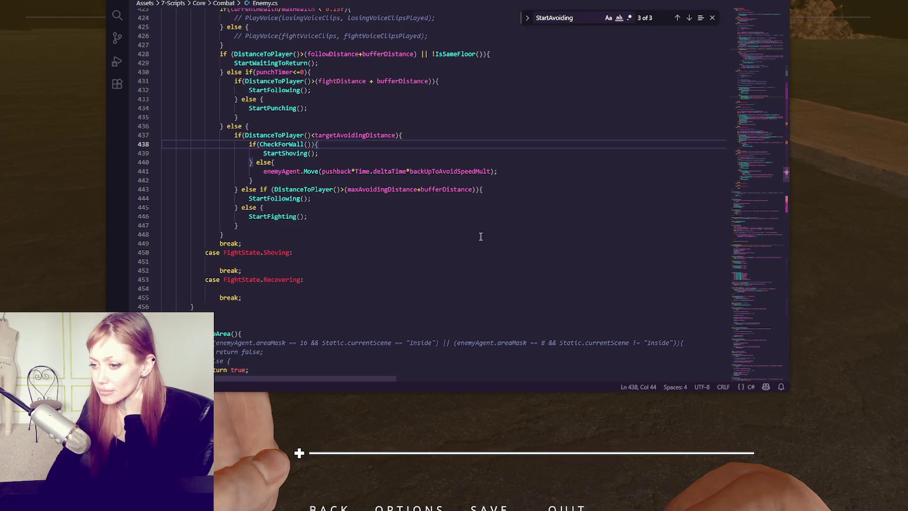
pyautogui.scroll(2, 481, 237)
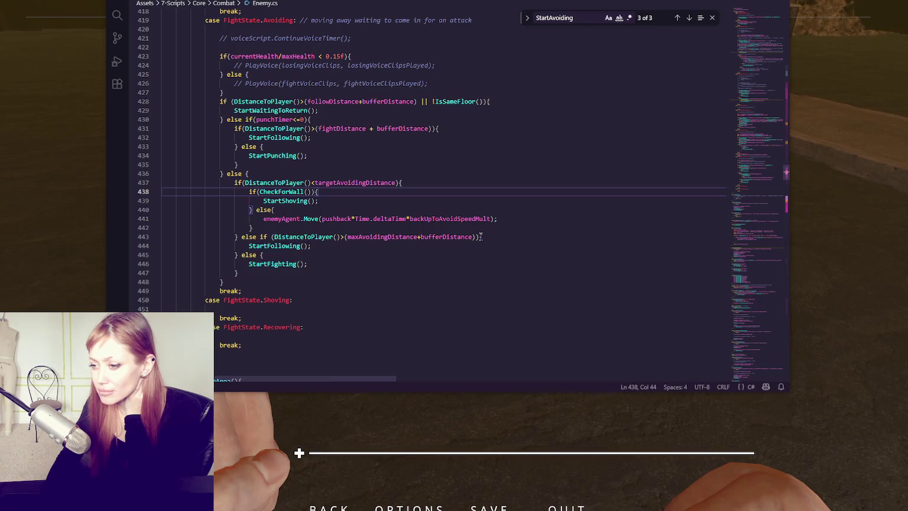
pyautogui.scroll(2, 480, 237)
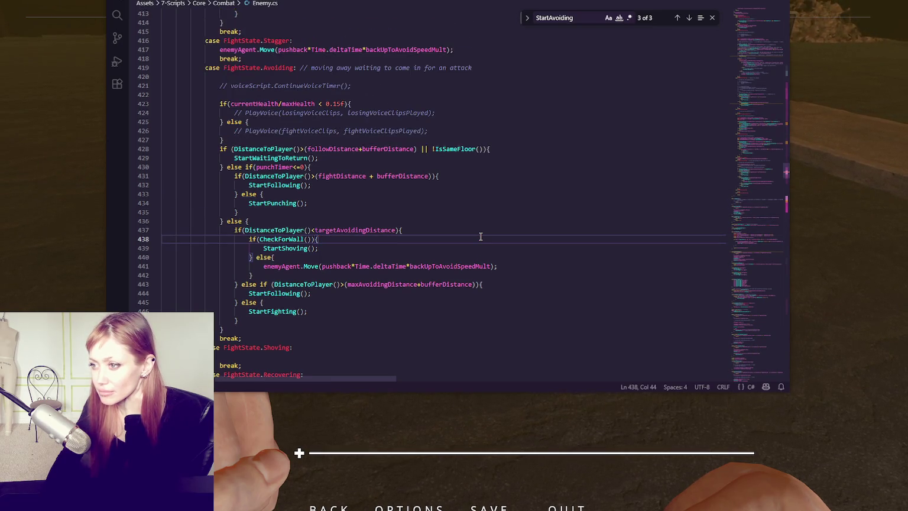
pyautogui.scroll(1, 481, 236)
pyautogui.scroll(-2, 480, 236)
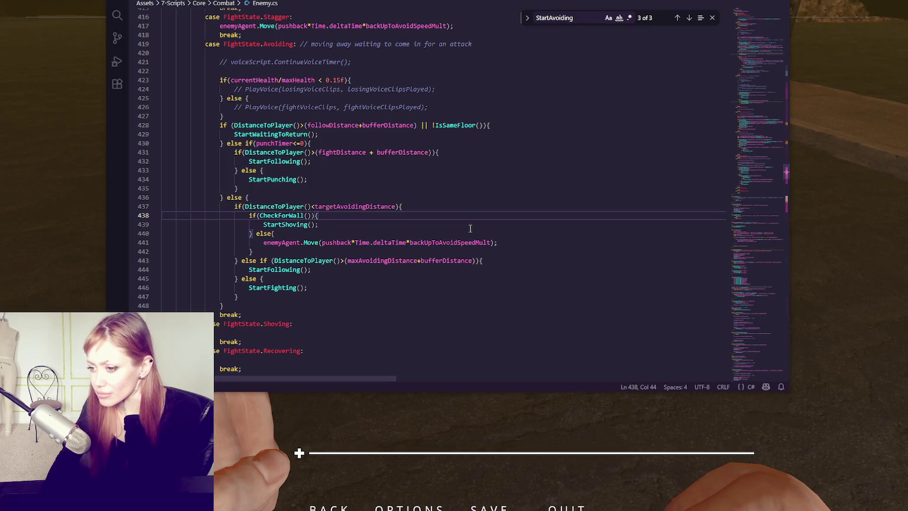
pyautogui.scroll(1, 470, 228)
pyautogui.scroll(1, 470, 228)
pyautogui.scroll(-2, 437, 213)
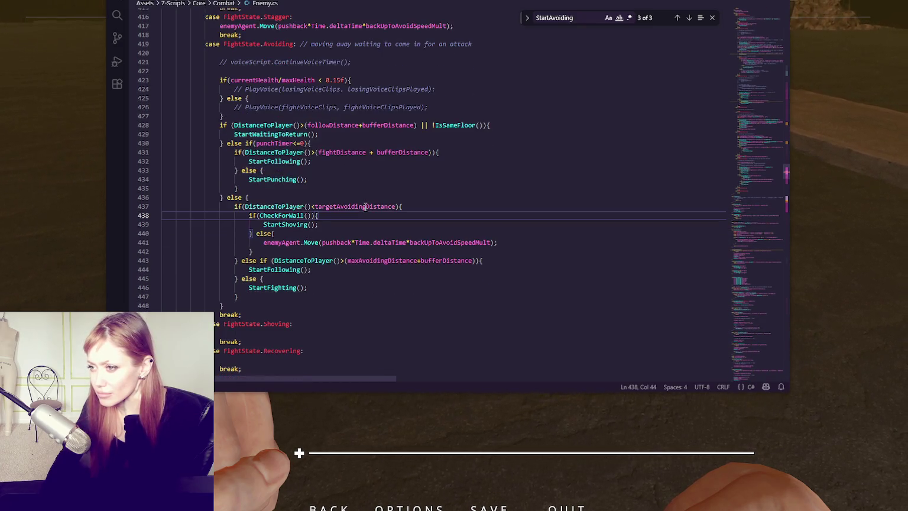
pyautogui.scroll(-1, 527, 207)
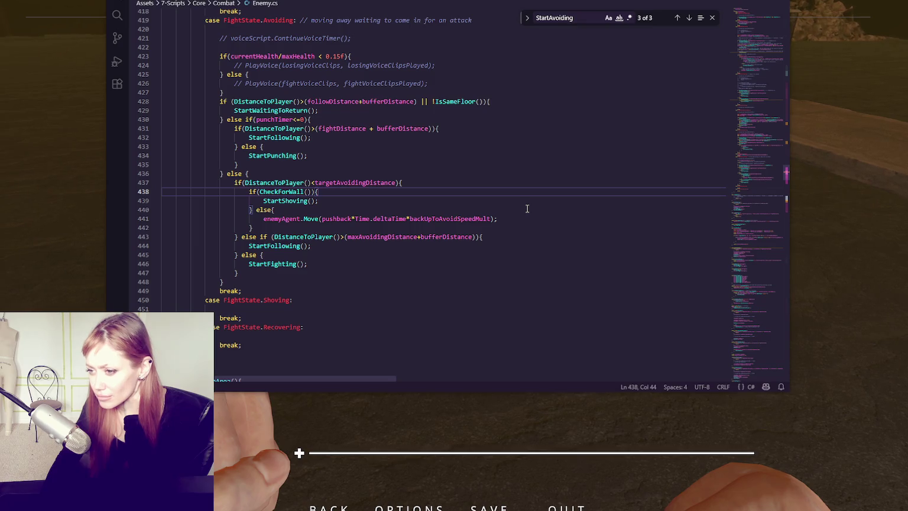
pyautogui.scroll(1, 526, 208)
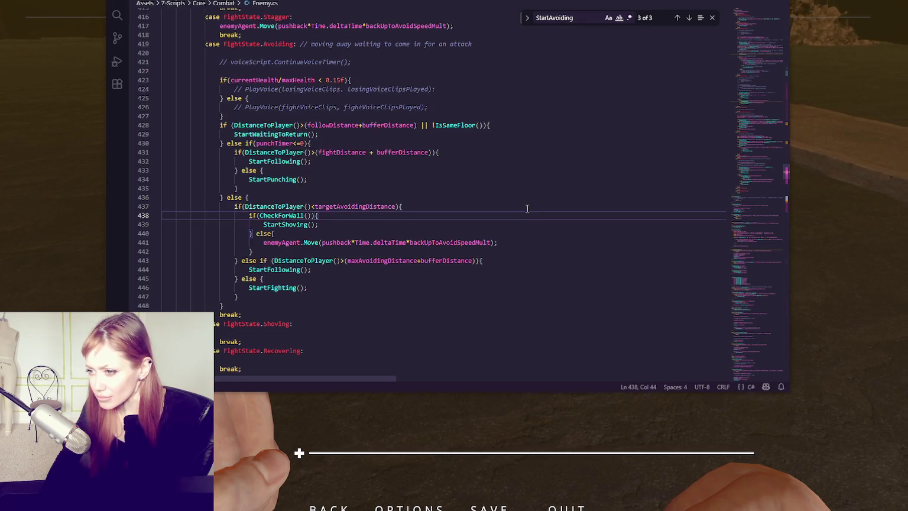
# - Start a Debug.Log under the Avoiding distance check, then remove it again
pyautogui.click(524, 127)
pyautogui.press('Return')
pyautogui.write('Debug.Log(')
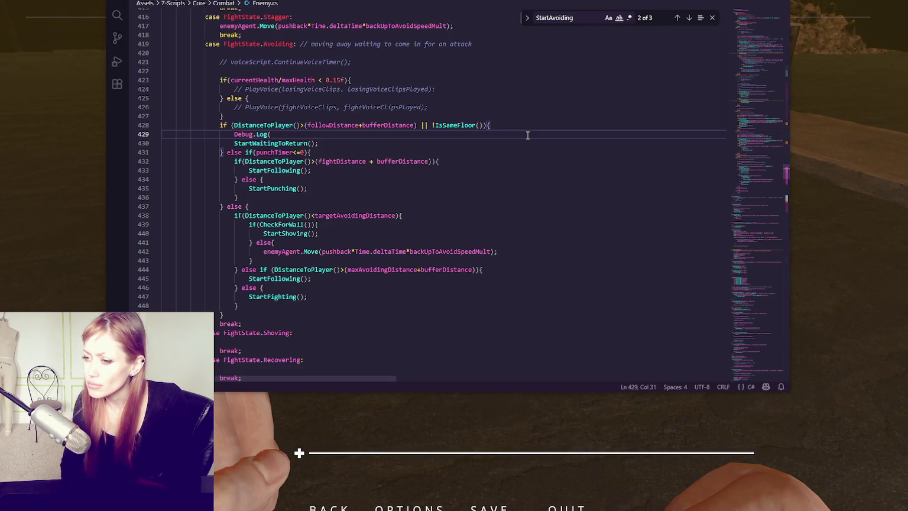
pyautogui.press('BackSpace')
pyautogui.press('BackSpace')
pyautogui.press('BackSpace')
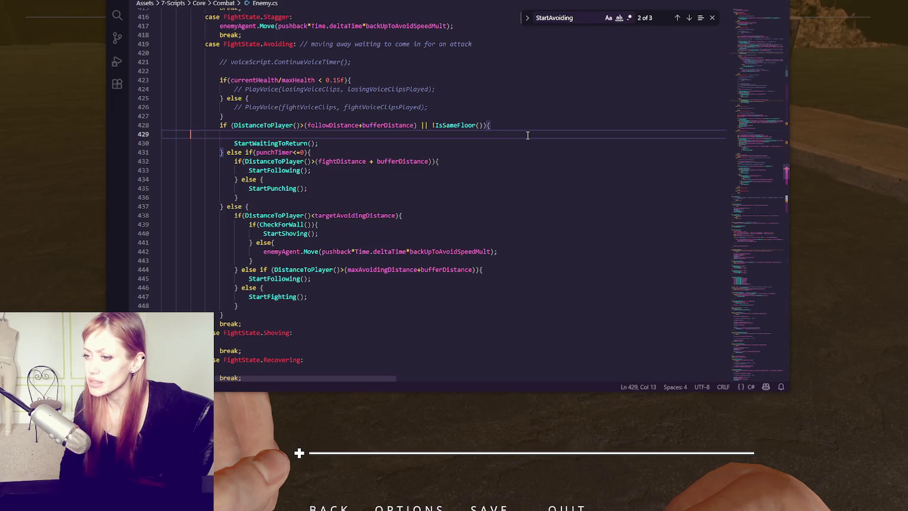
pyautogui.press('BackSpace')
pyautogui.press('BackSpace')
pyautogui.press('BackSpace')
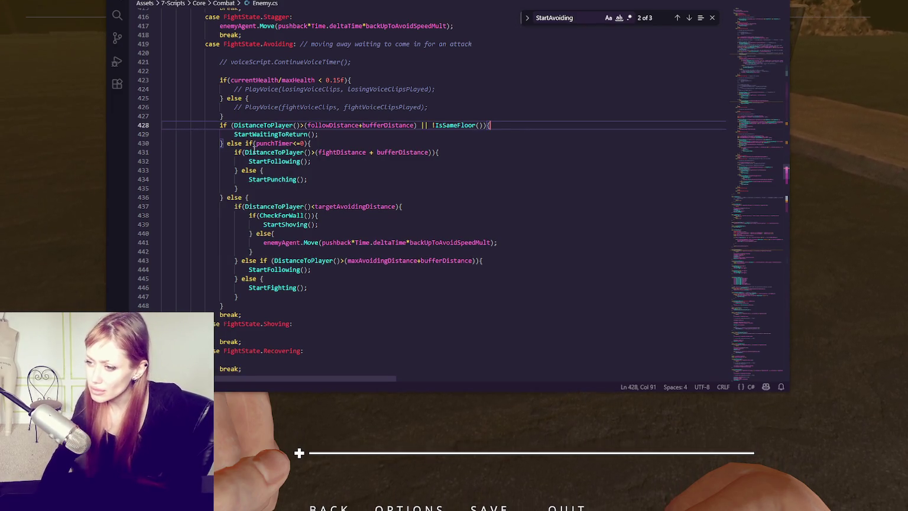
pyautogui.press('Down')
pyautogui.press('Down')
pyautogui.press('Down')
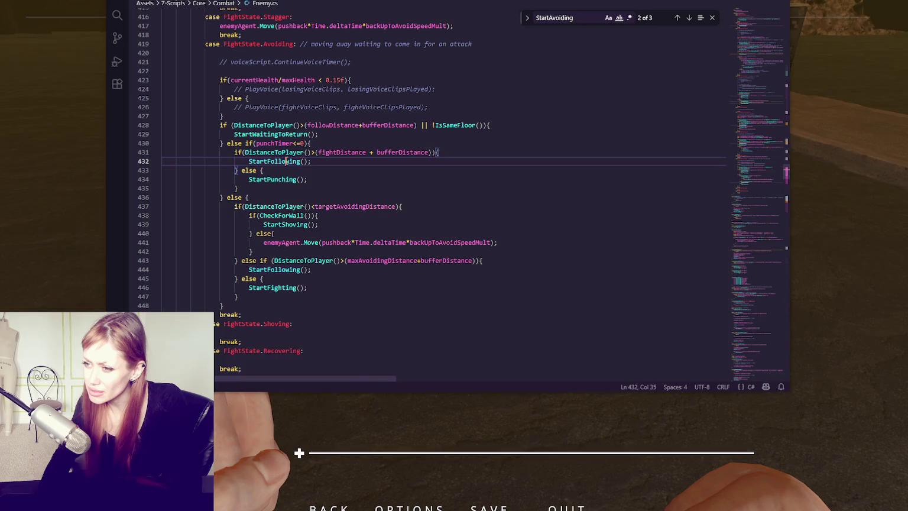
# - Add a Debug.Log("stuck here"); line inside the Avoiding case's wall-check else branch
pyautogui.click(284, 180)
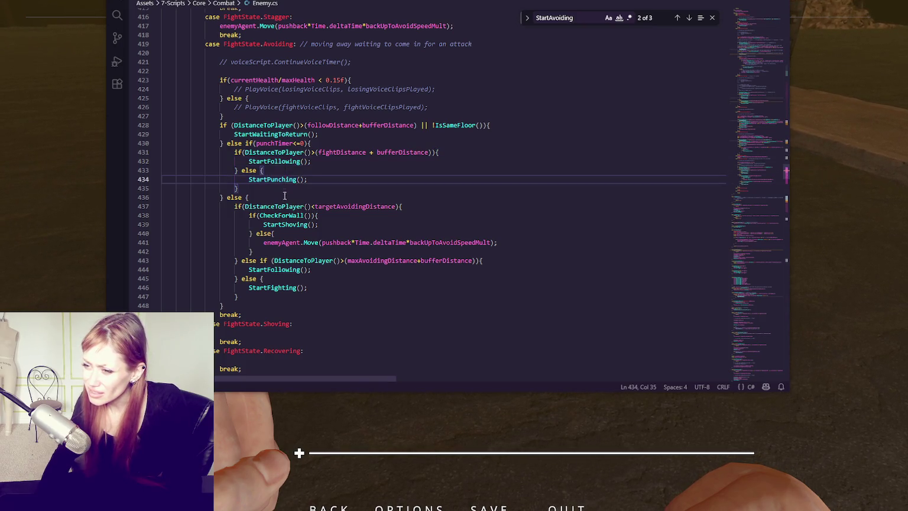
pyautogui.click(282, 225)
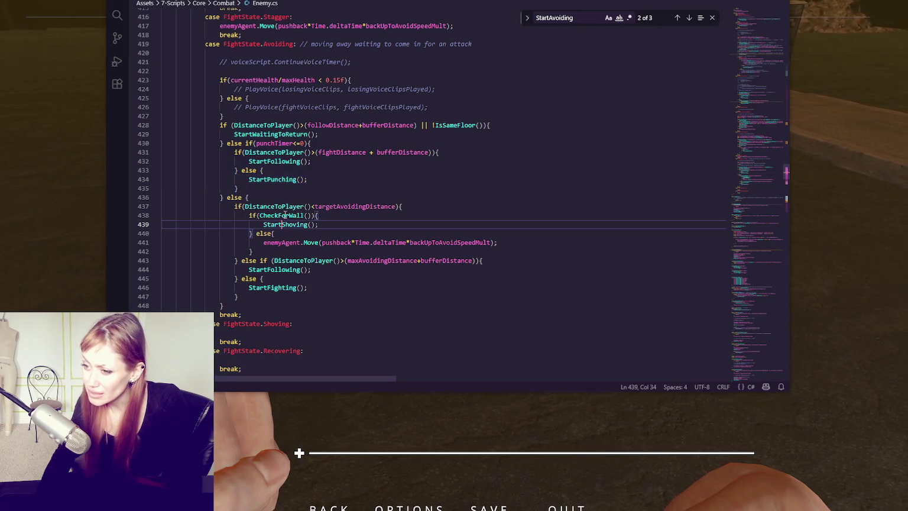
pyautogui.click(323, 234)
pyautogui.press('Return')
pyautogui.write('Debug.Log("stuck here");')
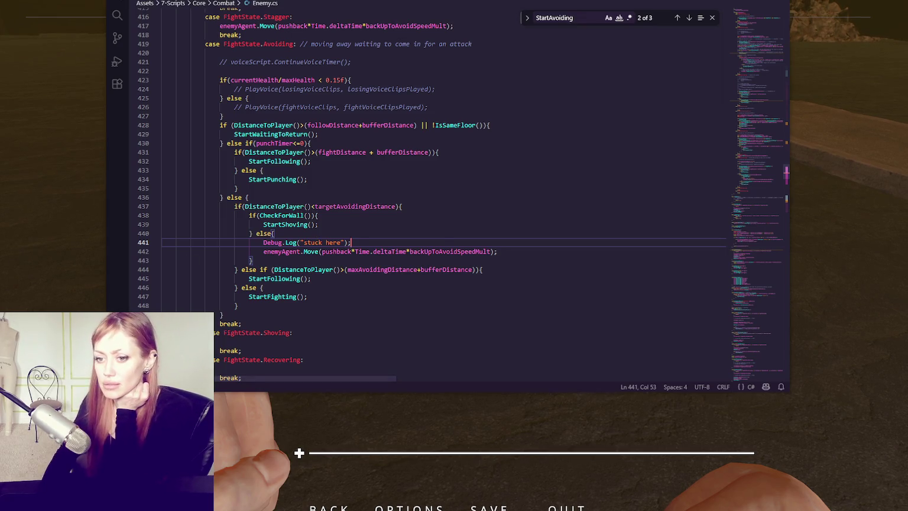
pyautogui.hotkey('alt', 'Tab')
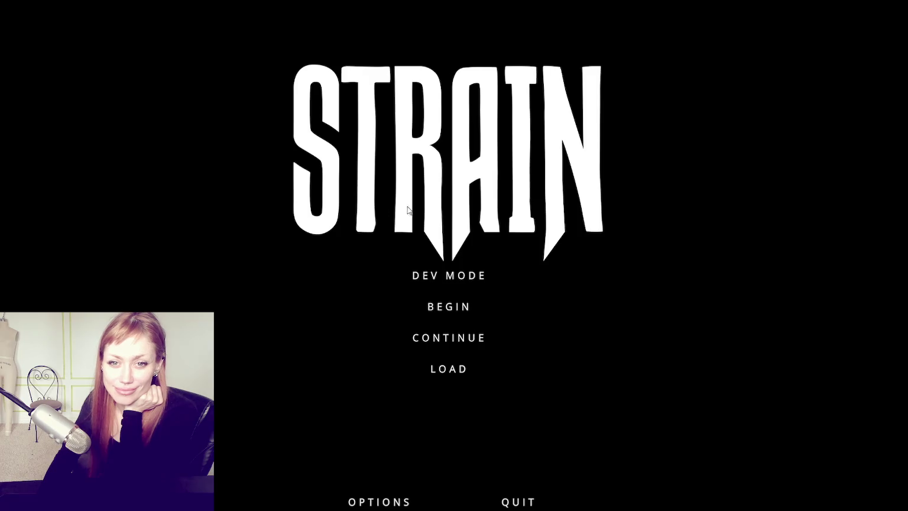
# - Start Strain in DEV MODE, walk through the red door to the enemy, and pause the game
pyautogui.click(453, 274)
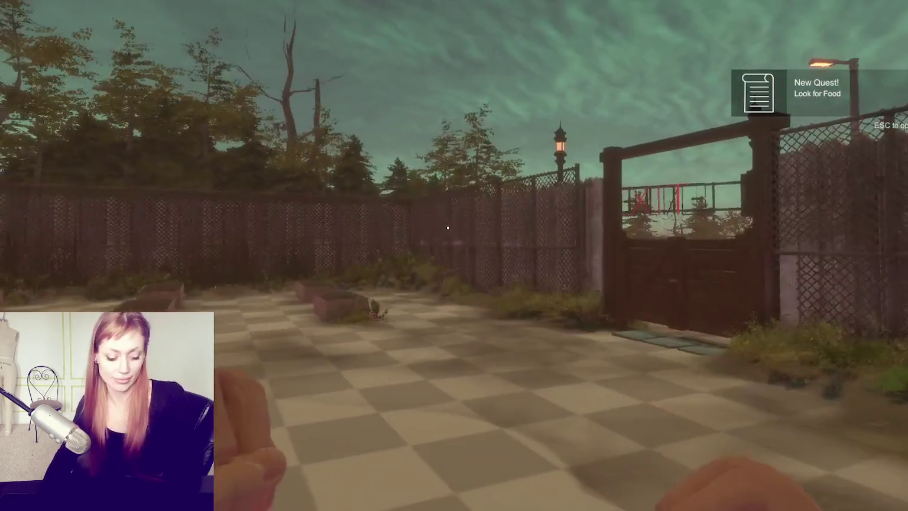
pyautogui.click(448, 228)
pyautogui.press('w')
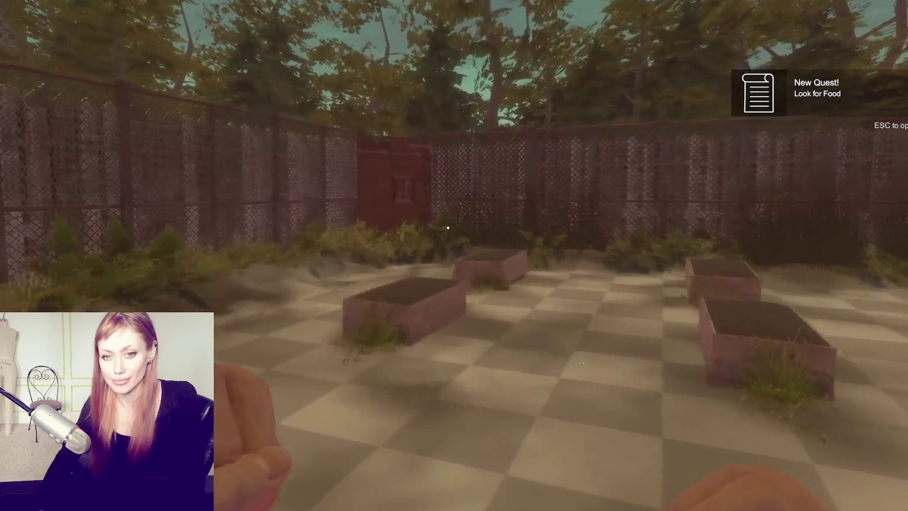
pyautogui.press('w')
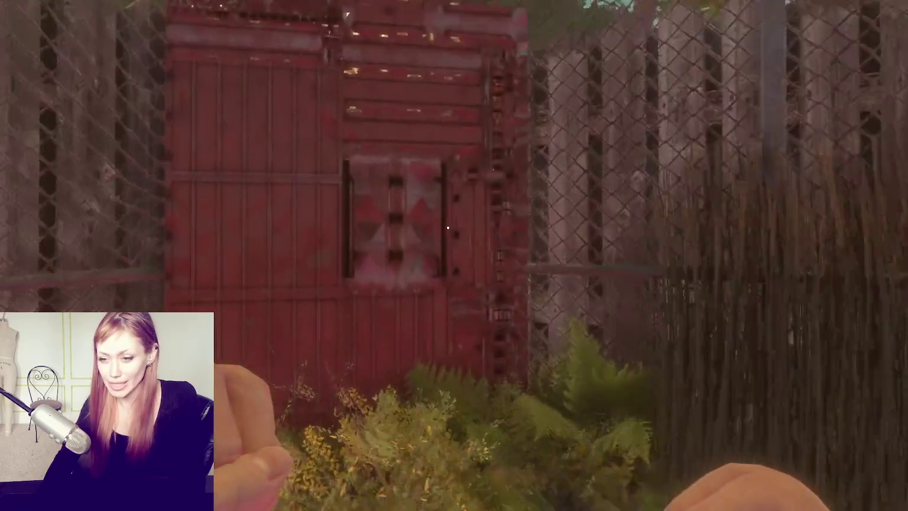
pyautogui.press('w')
pyautogui.click(448, 228)
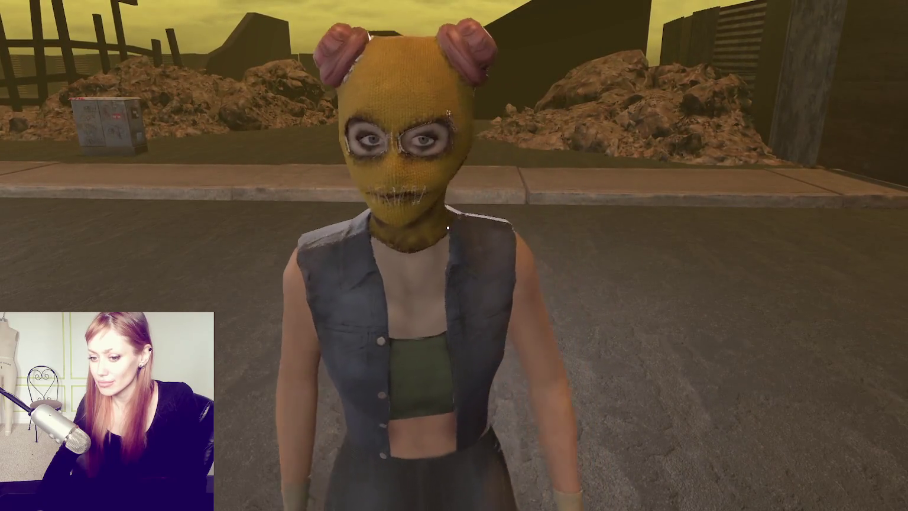
pyautogui.press('Escape')
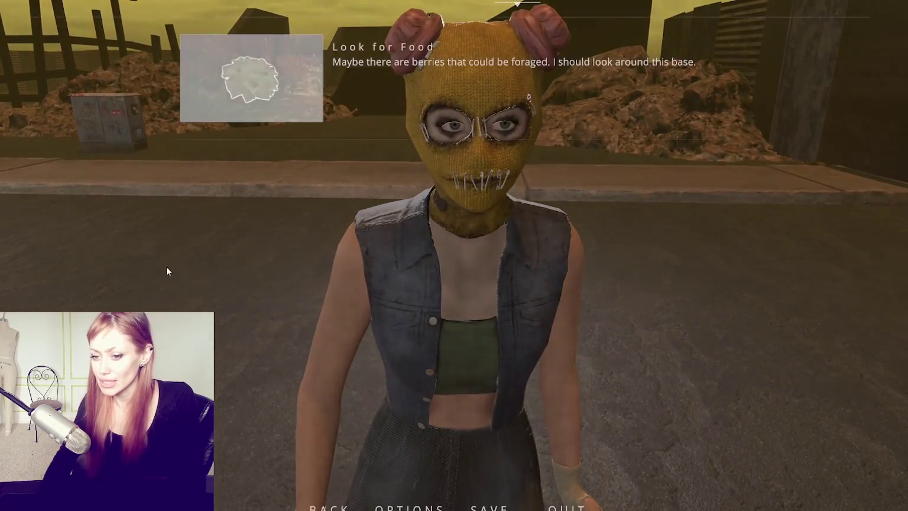
pyautogui.hotkey('alt', 'Tab')
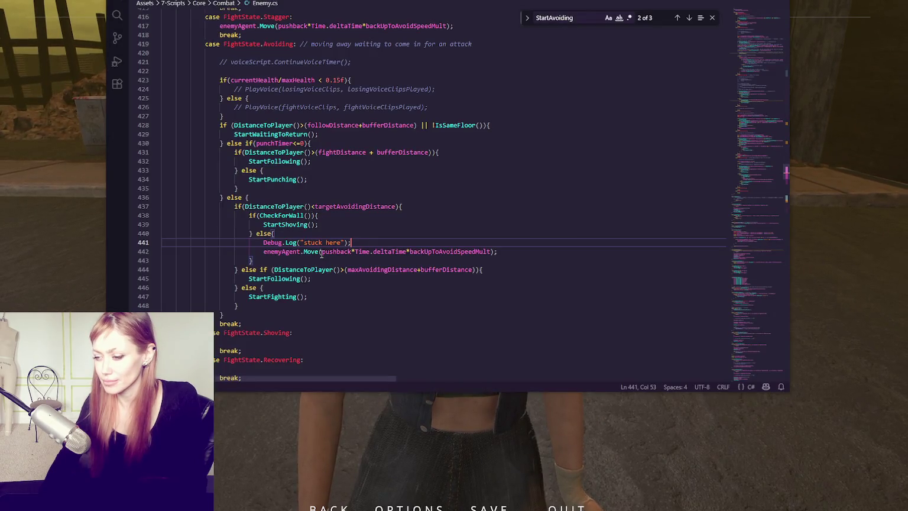
# - From the pushback expression on line 442, jump to StartAvoiding and select its WalkingBackwards trigger
pyautogui.moveTo(321, 253); pyautogui.dragTo(490, 251)
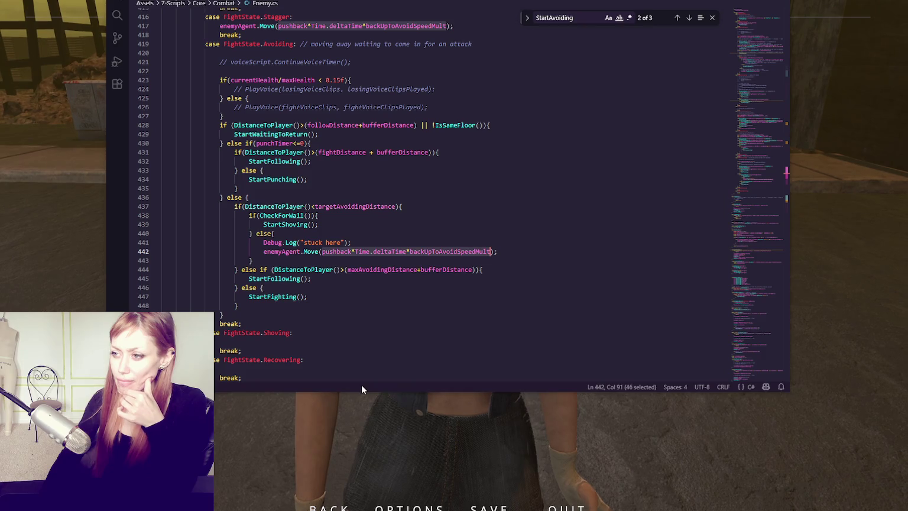
pyautogui.click(689, 17)
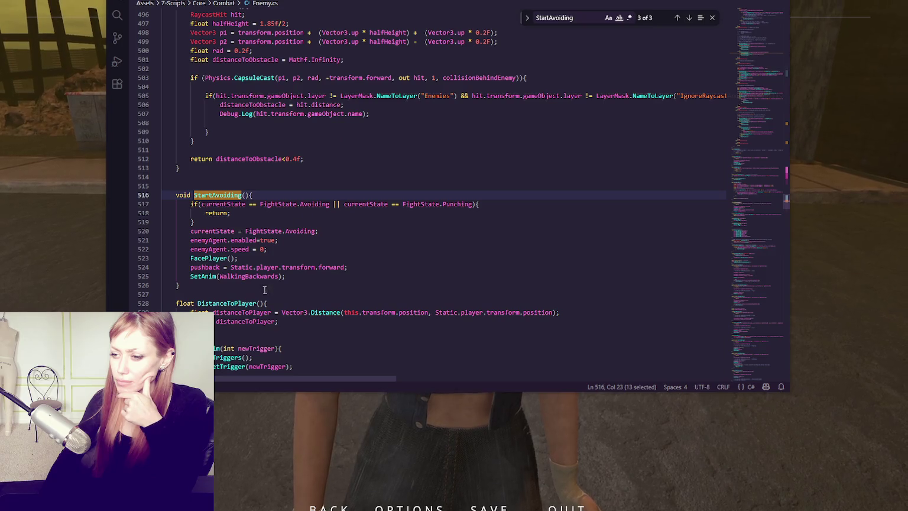
pyautogui.doubleClick(248, 276)
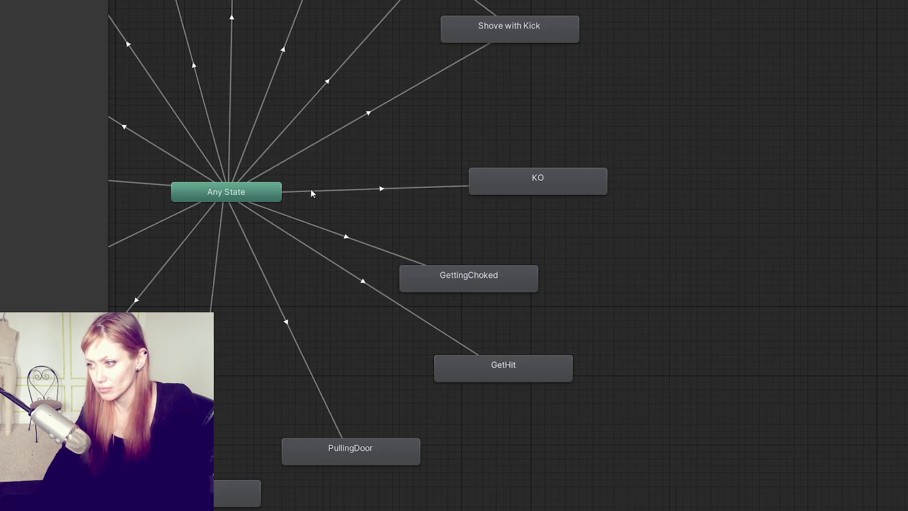
# - Inspect the Any State→BackwardWalking transition and the BackwardWalking state in the Animator
pyautogui.moveTo(417, 72)
pyautogui.mouseDown()
pyautogui.moveTo(424, 318)
pyautogui.moveTo(504, 198)
pyautogui.mouseUp()
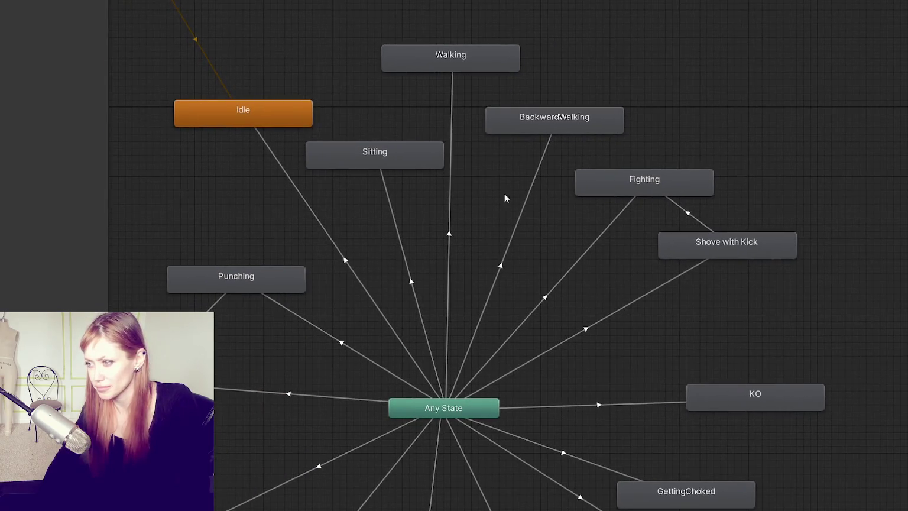
pyautogui.click(536, 168)
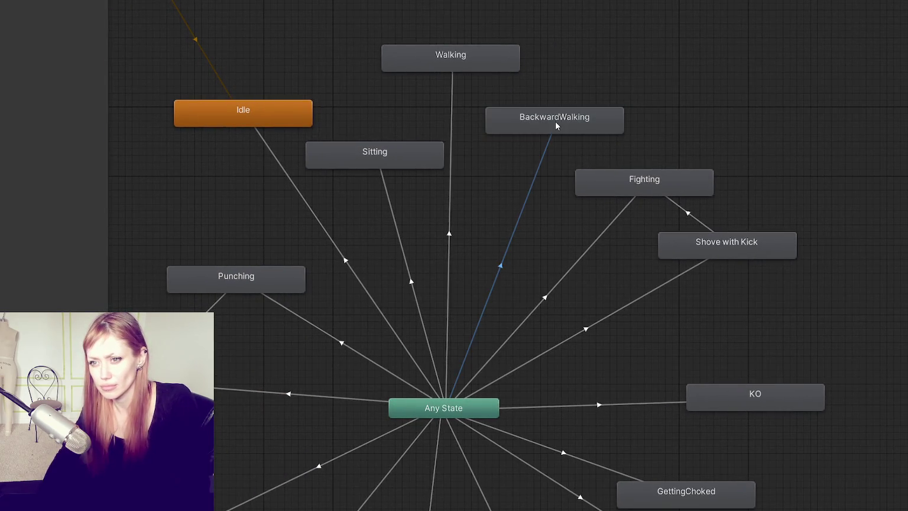
pyautogui.click(541, 115)
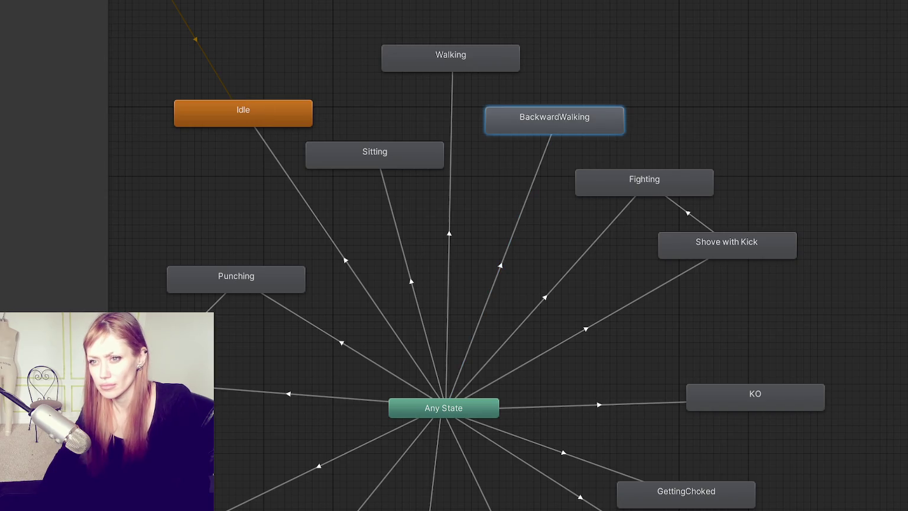
pyautogui.press('Escape')
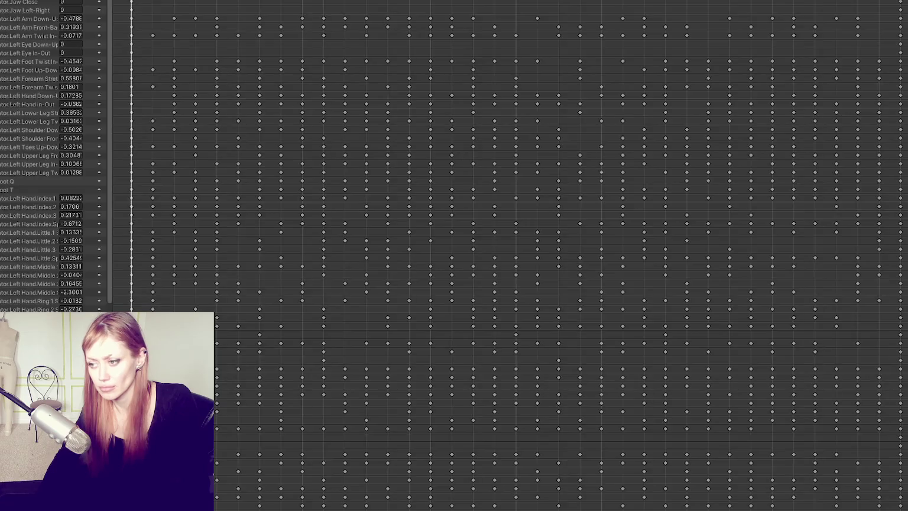
# - Review the BackwardWalking clip's keyframes, recheck the transition, and return to Enemy.cs
pyautogui.scroll(-3, 131, 177)
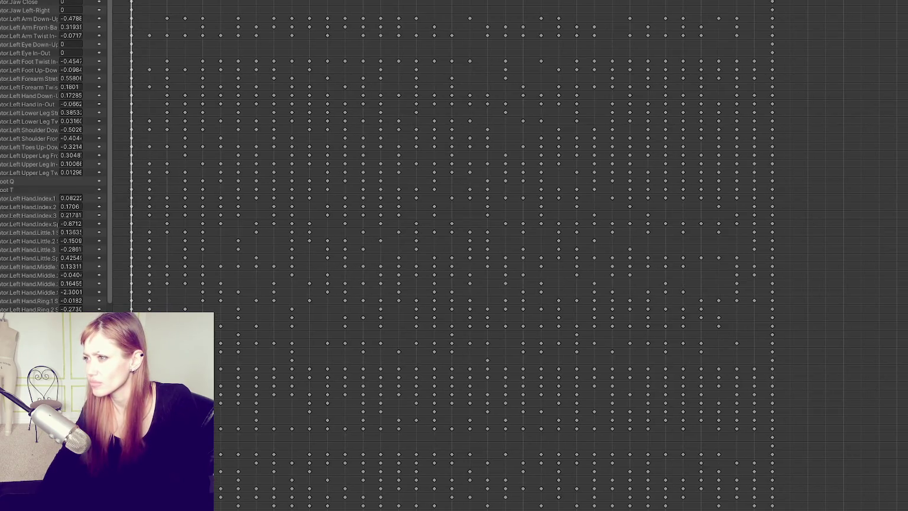
pyautogui.scroll(2, 695, 254)
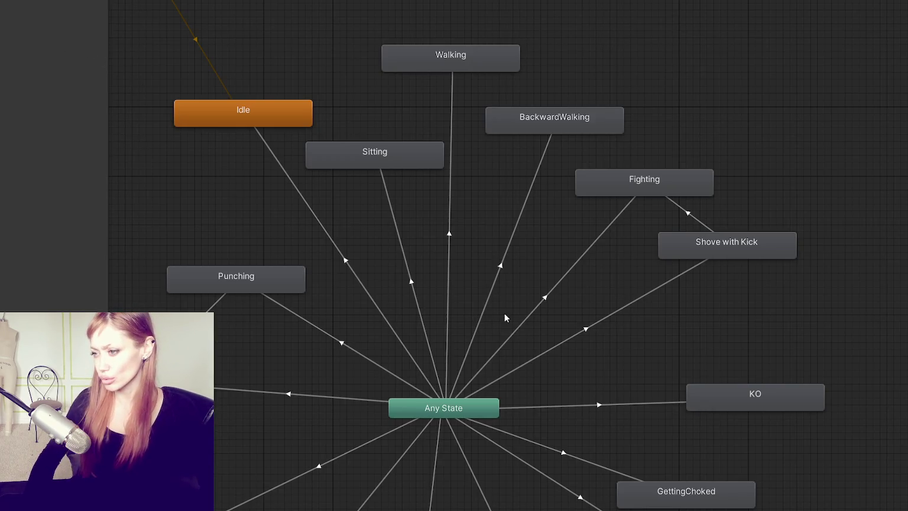
pyautogui.scroll(-2, 422, 276)
pyautogui.moveTo(422, 276)
pyautogui.mouseDown()
pyautogui.moveTo(448, 170)
pyautogui.moveTo(559, 164)
pyautogui.moveTo(405, 183)
pyautogui.moveTo(402, 57)
pyautogui.moveTo(383, 230)
pyautogui.moveTo(283, 265)
pyautogui.moveTo(429, 253)
pyautogui.mouseUp()
pyautogui.click(523, 127)
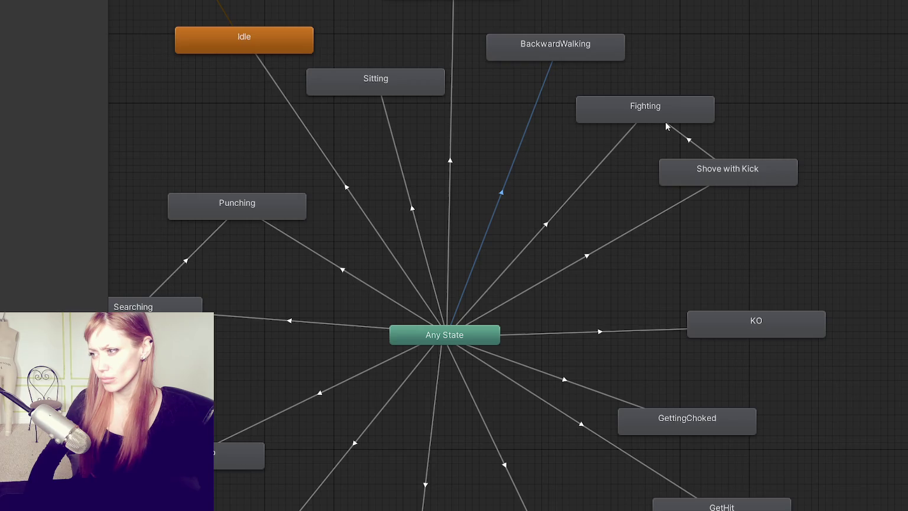
pyautogui.hotkey('alt', 'Tab')
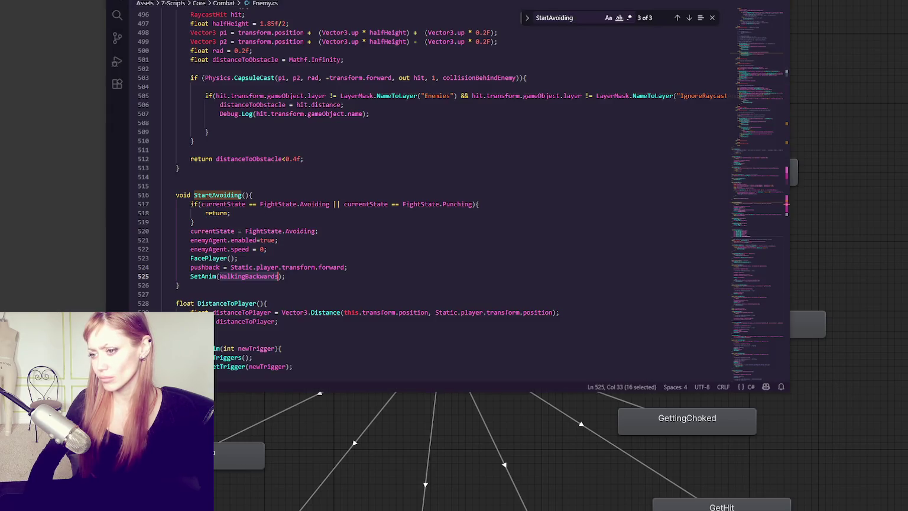
# - Search Enemy.cs for '.avoiding' to reach the FightState.Avoiding case at line 419
pyautogui.click(376, 306)
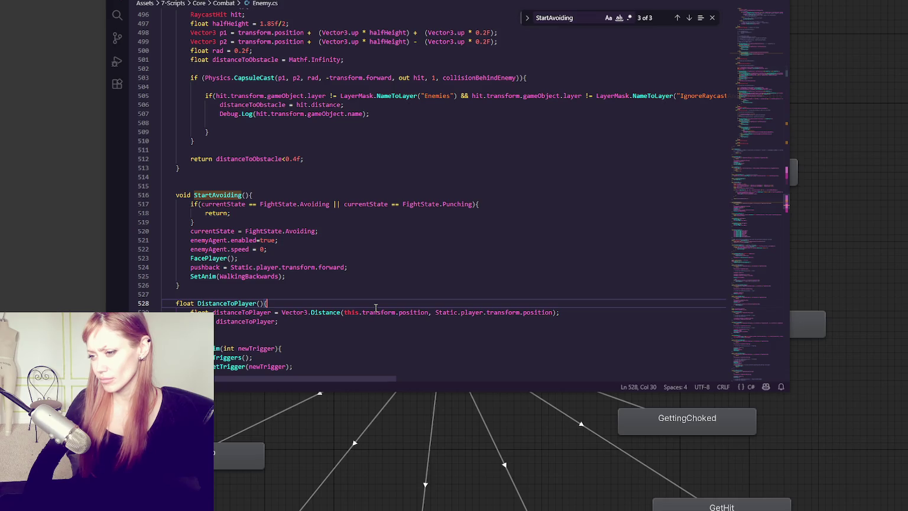
pyautogui.doubleClick(205, 267)
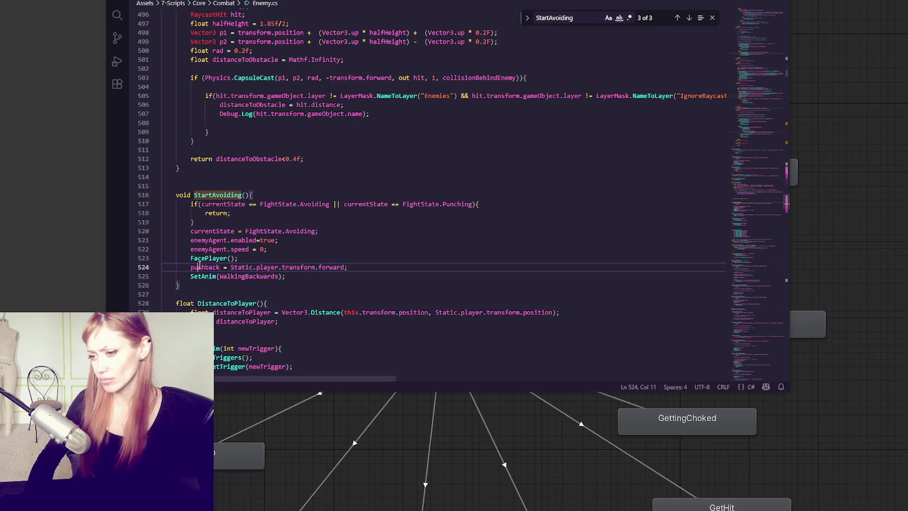
pyautogui.click(301, 267)
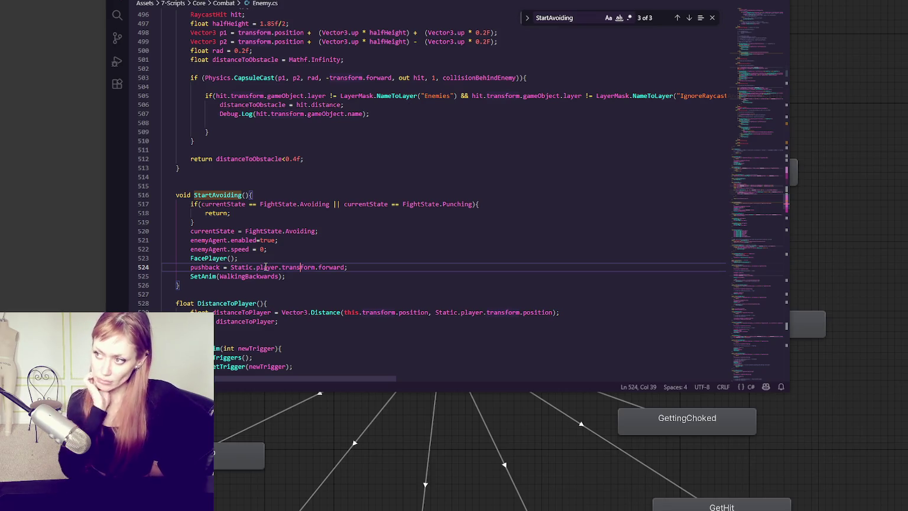
pyautogui.doubleClick(554, 18)
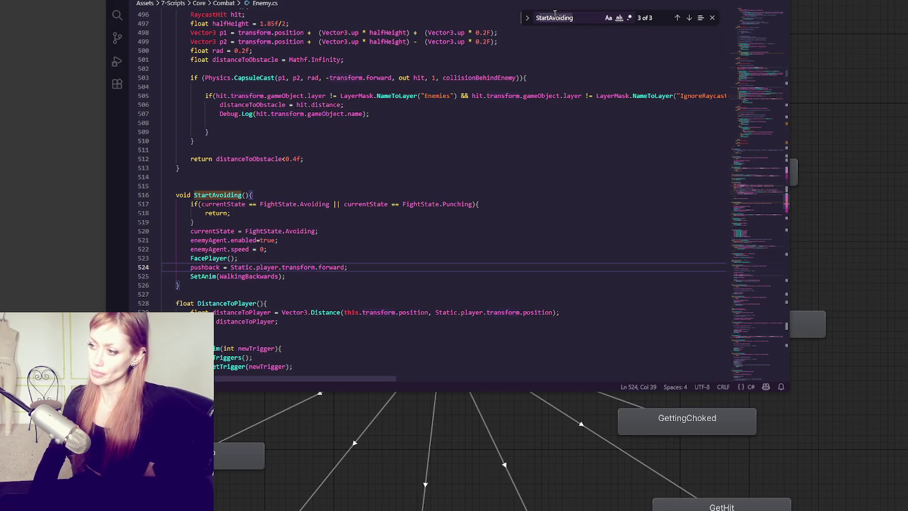
pyautogui.write('.avoiding')
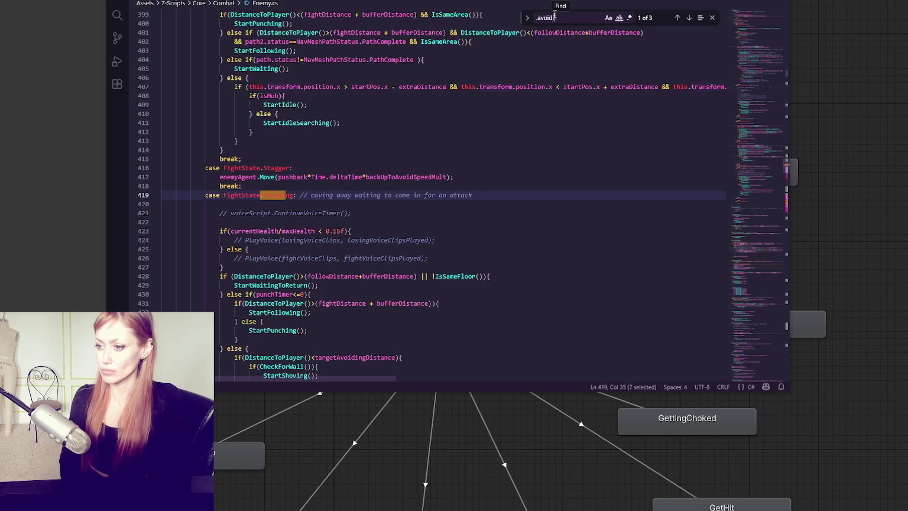
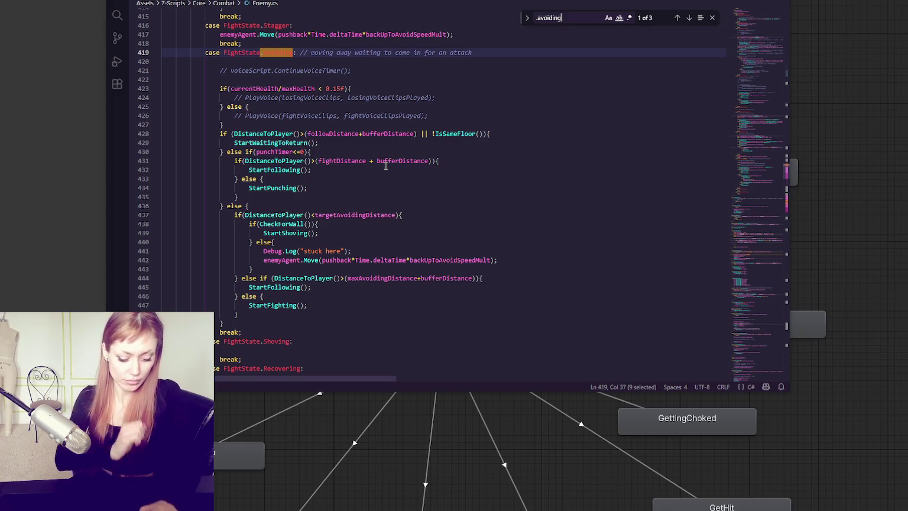
# - Delete '|| currentState == FightState.Punching' from StartAvoiding's if condition
pyautogui.write('startavoiding')
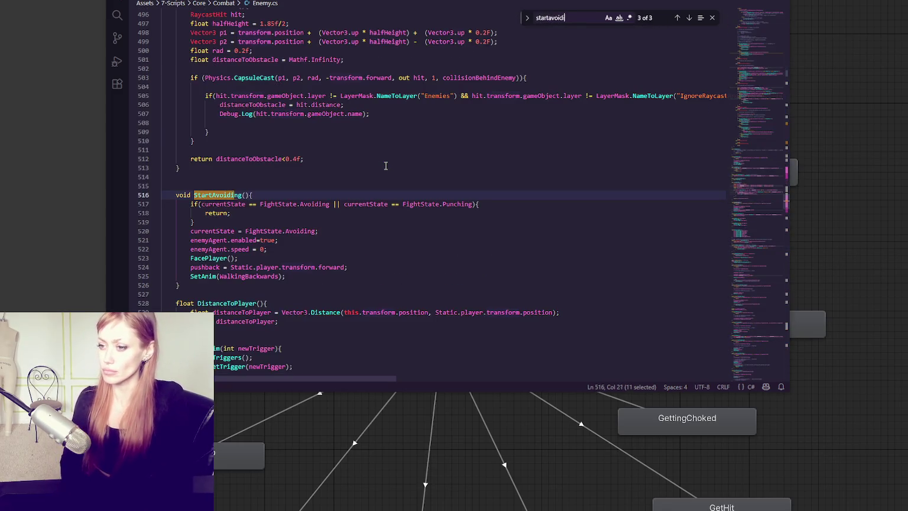
pyautogui.moveTo(330, 205); pyautogui.dragTo(472, 207)
pyautogui.press('BackSpace')
# - Go to the Following case's StartAvoiding call and select punchTimer on line 306
pyautogui.click(688, 18)
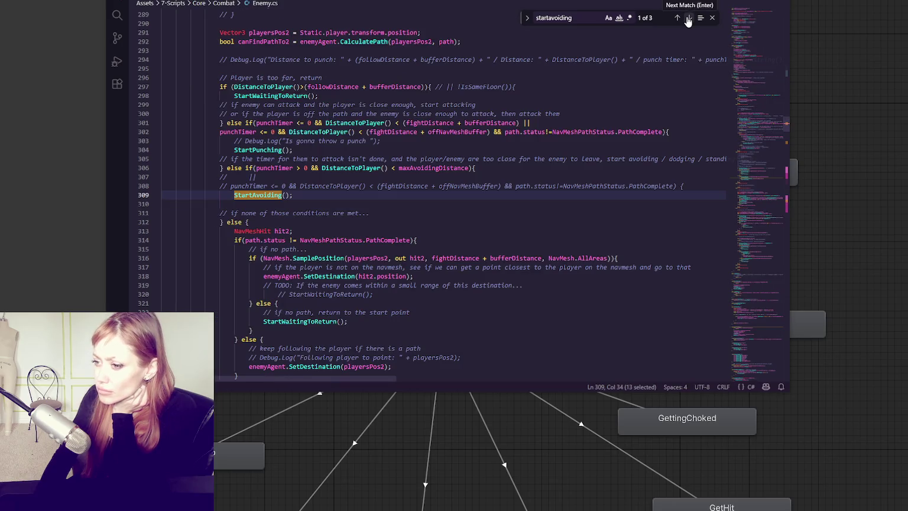
pyautogui.scroll(4, 672, 50)
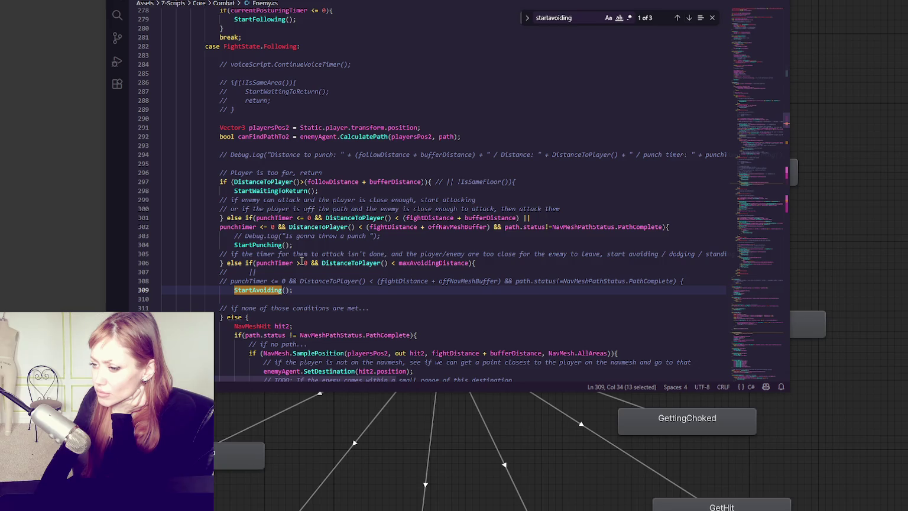
pyautogui.doubleClick(277, 262)
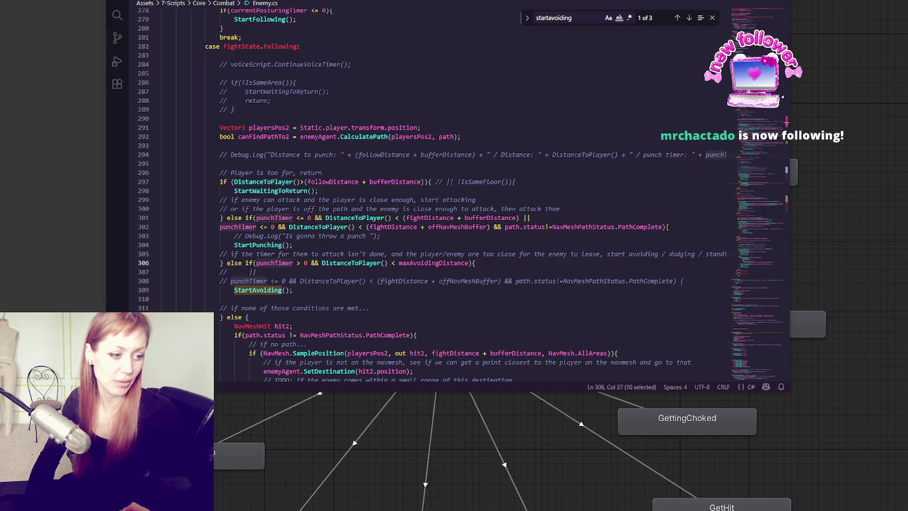
# - Review the Following case's StartPunching call, DistanceToPlayer uses and punchTimer check on line 306
pyautogui.click(632, 245)
pyautogui.scroll(-4, 543, 186)
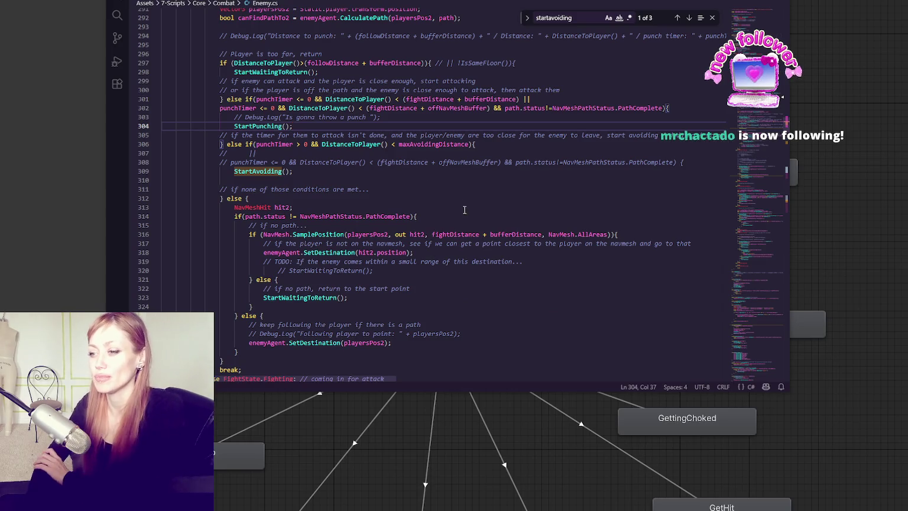
pyautogui.doubleClick(335, 109)
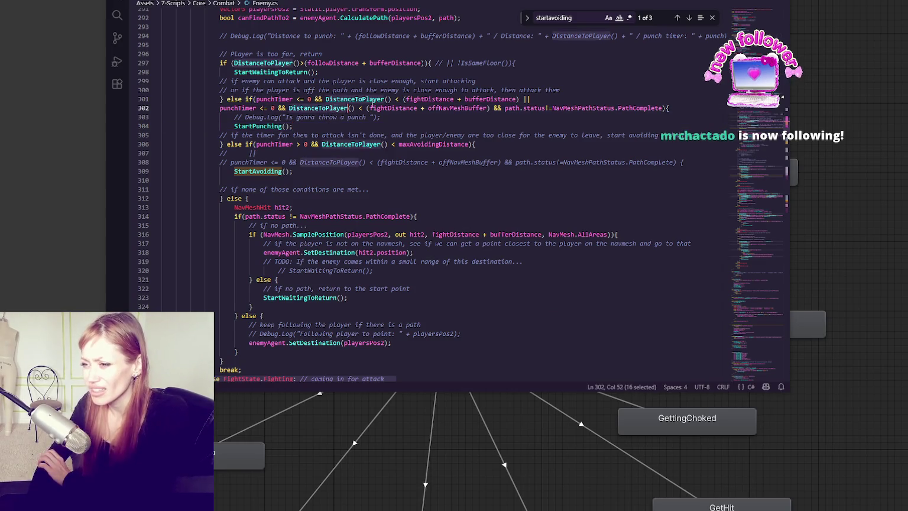
pyautogui.scroll(2, 337, 118)
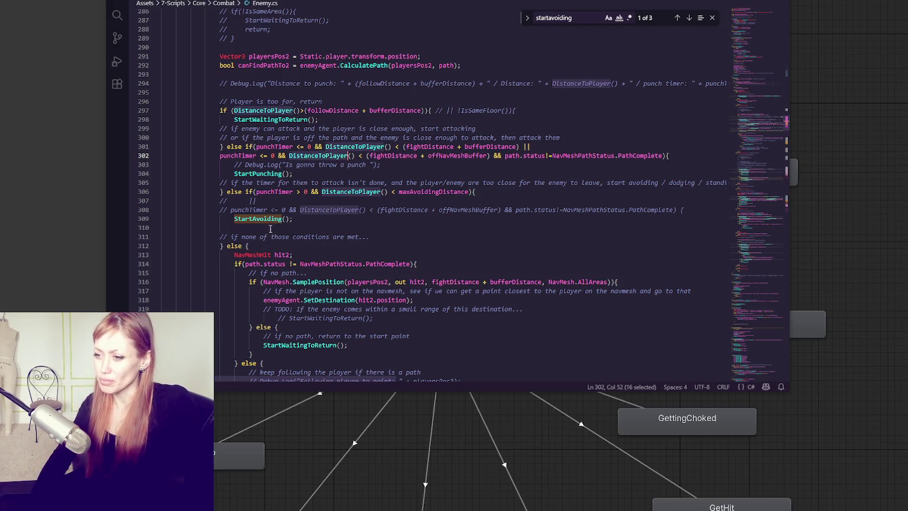
pyautogui.doubleClick(271, 174)
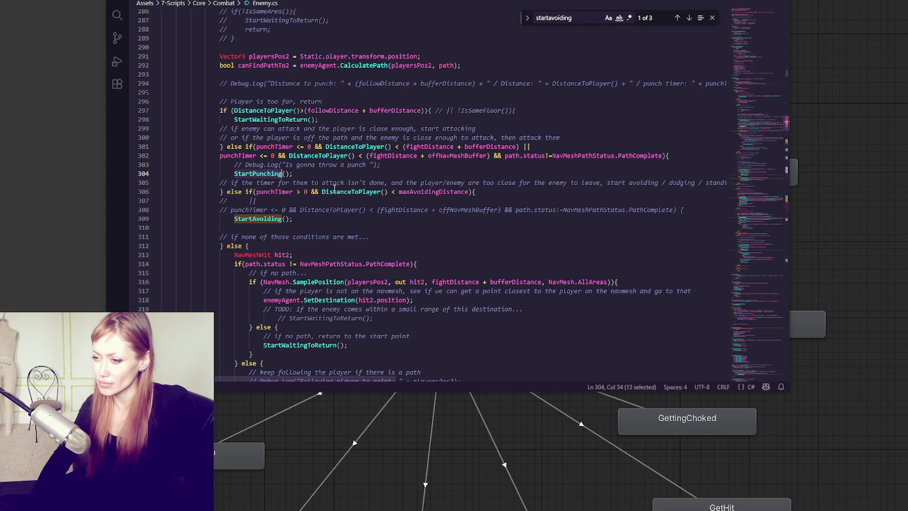
pyautogui.moveTo(253, 192); pyautogui.dragTo(470, 192)
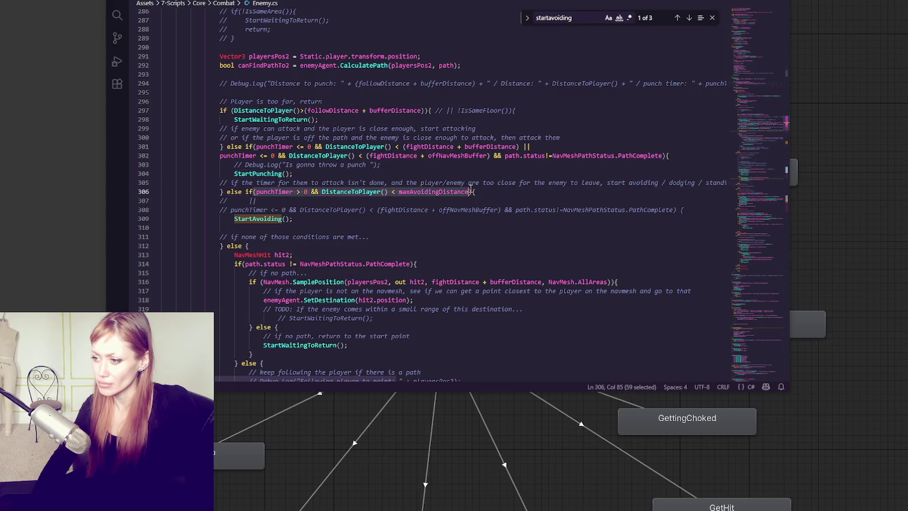
pyautogui.doubleClick(275, 191)
# - Search Enemy.cs for punchTimer and step through its matches to the Following case
pyautogui.hotkey('ctrl', 'f')
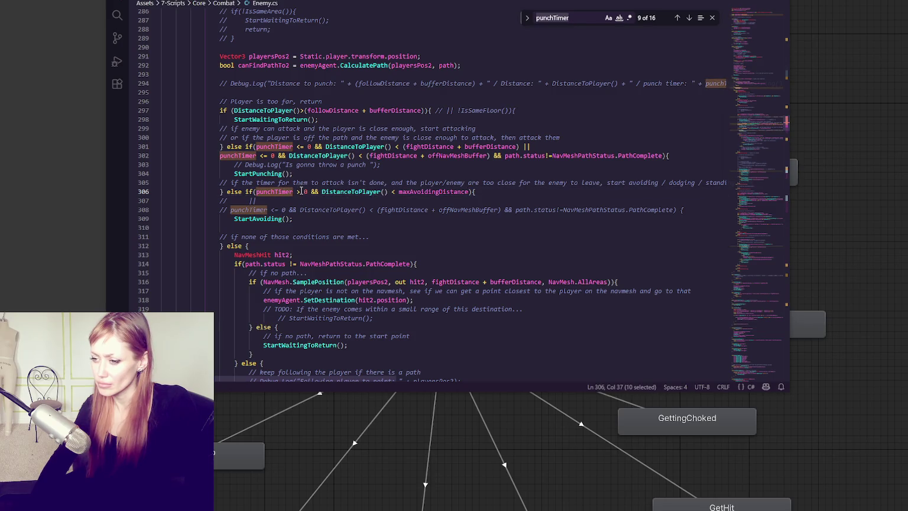
pyautogui.moveTo(766, 142); pyautogui.dragTo(587, 39)
pyautogui.click(689, 18)
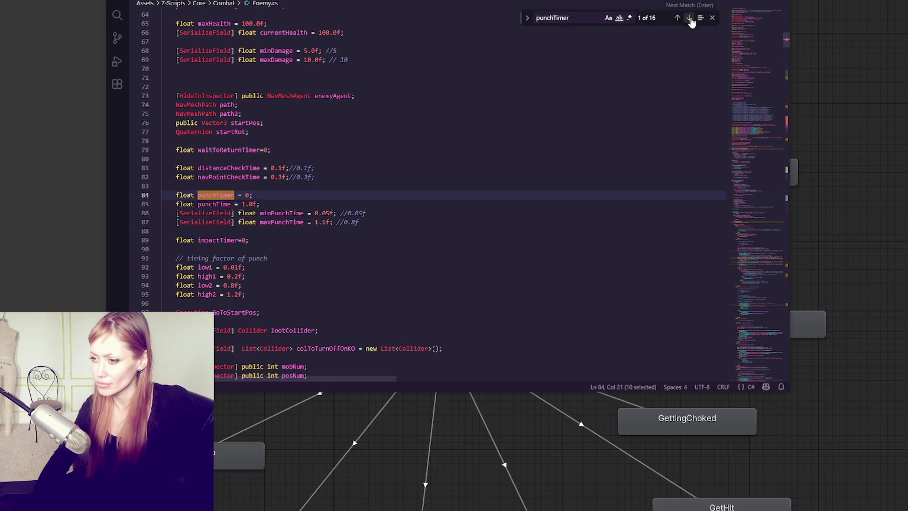
pyautogui.click(690, 18)
pyautogui.click(689, 18)
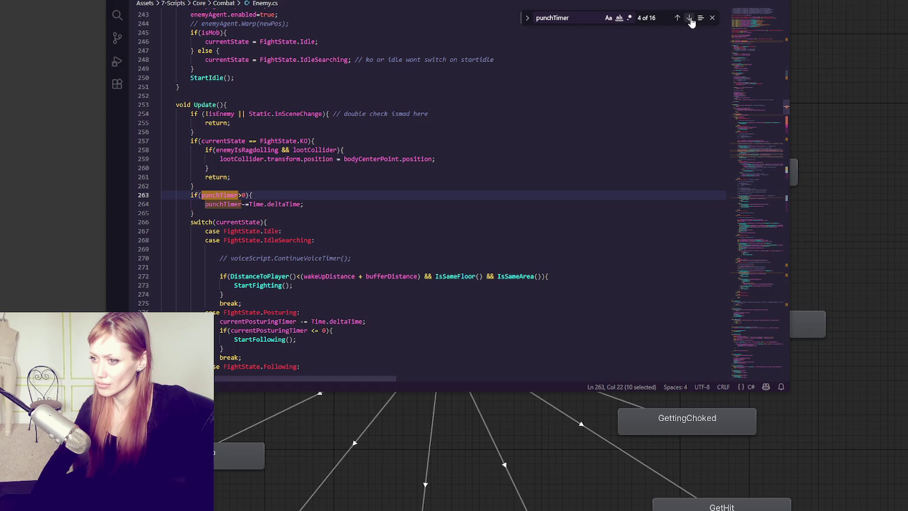
pyautogui.click(689, 19)
pyautogui.click(690, 19)
pyautogui.click(690, 19)
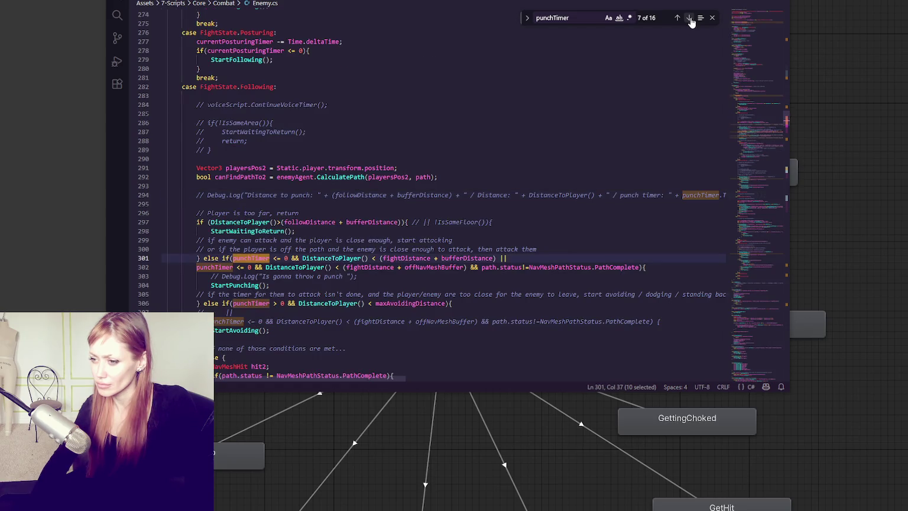
pyautogui.click(690, 19)
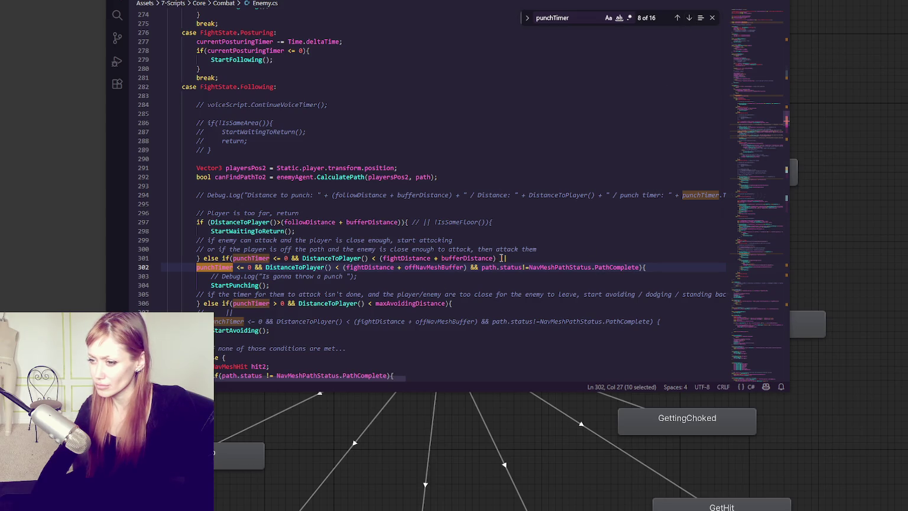
# - Check the punch condition on line 301, then scroll down to case FightState.Avoiding
pyautogui.moveTo(503, 258); pyautogui.dragTo(464, 262)
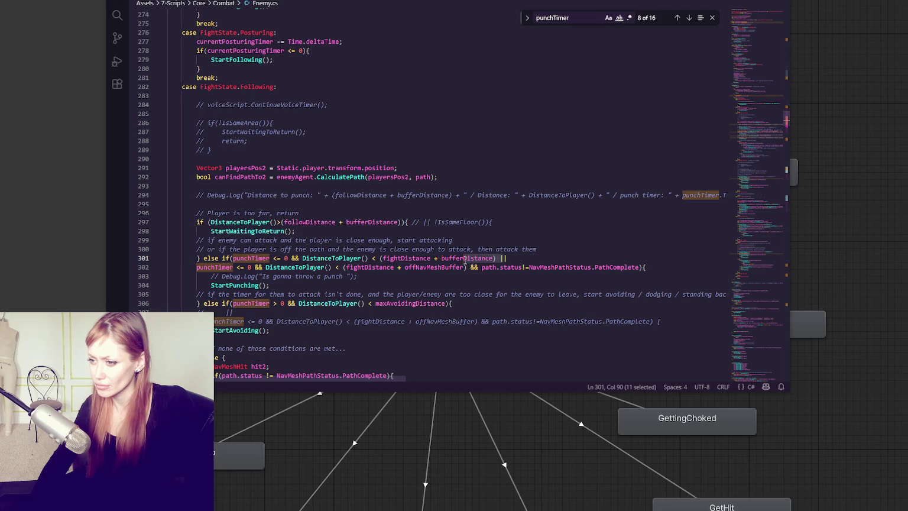
pyautogui.scroll(6, 473, 248)
pyautogui.scroll(-12, 496, 223)
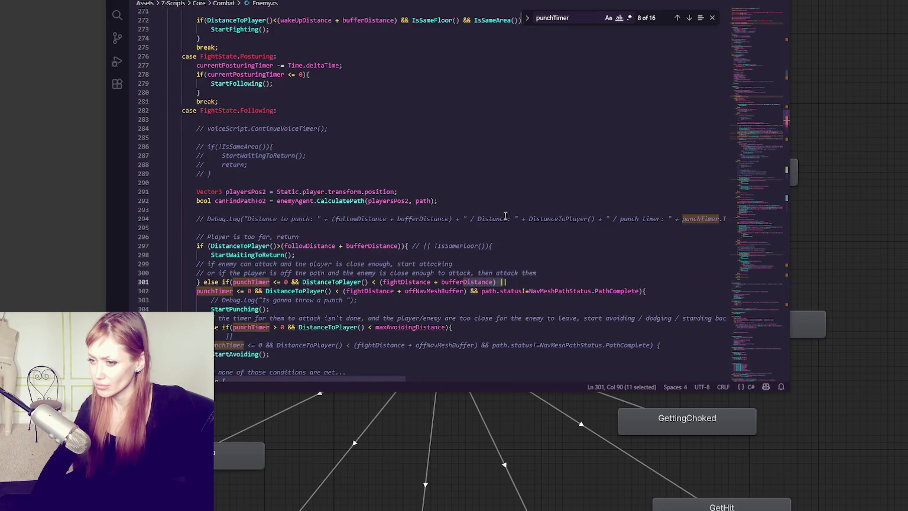
pyautogui.scroll(-4, 509, 216)
pyautogui.scroll(-15, 509, 216)
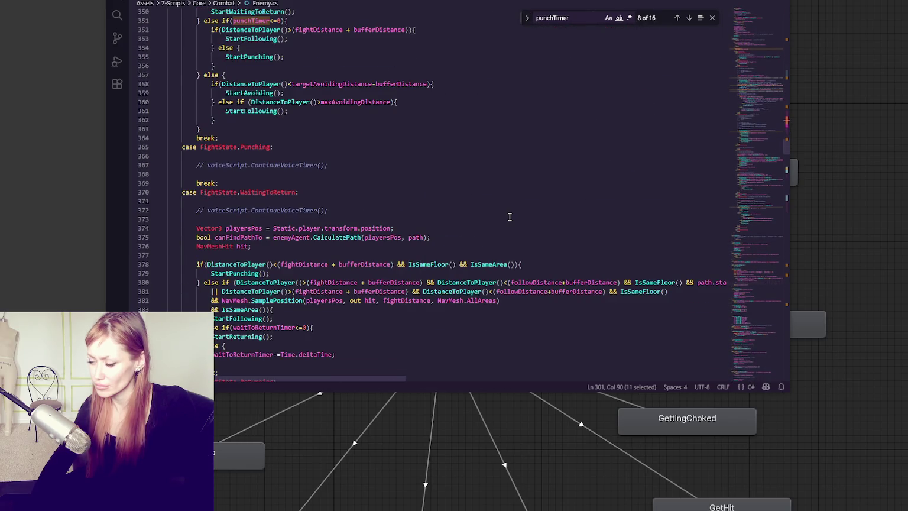
pyautogui.scroll(-4, 509, 216)
pyautogui.scroll(-17, 510, 217)
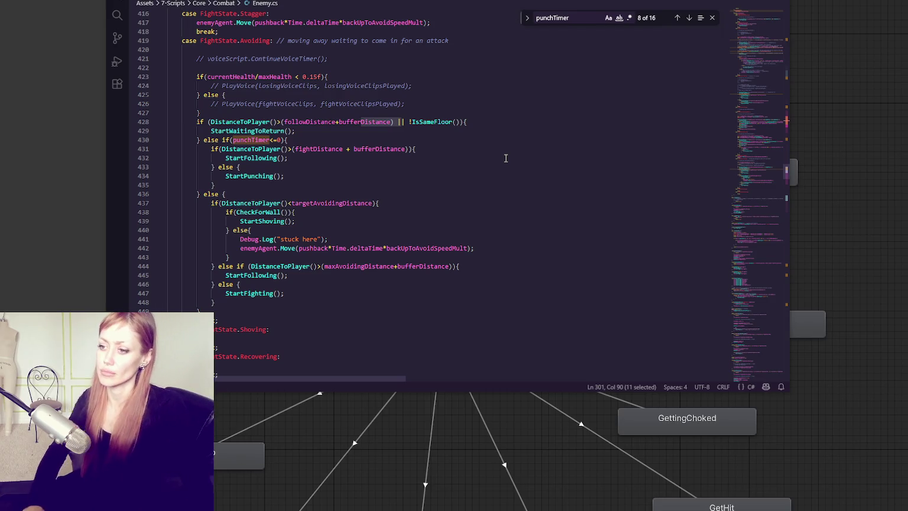
pyautogui.doubleClick(238, 140)
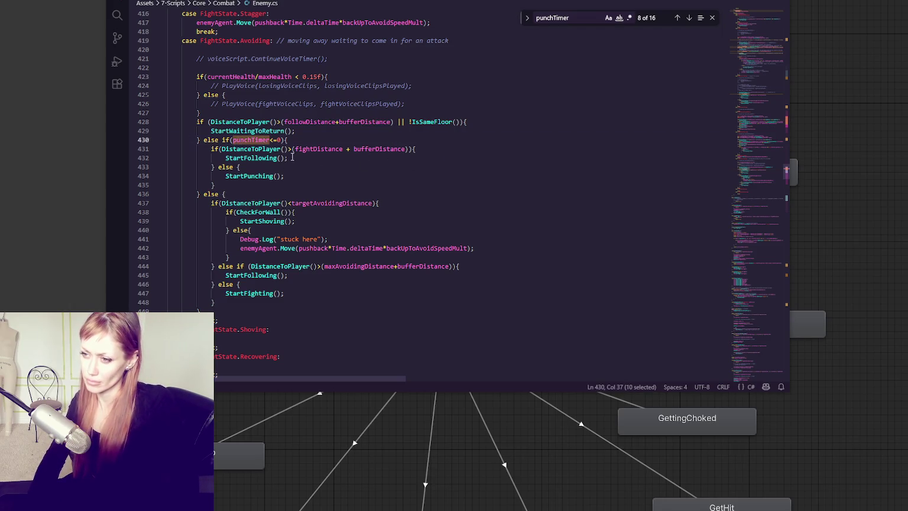
pyautogui.click(478, 124)
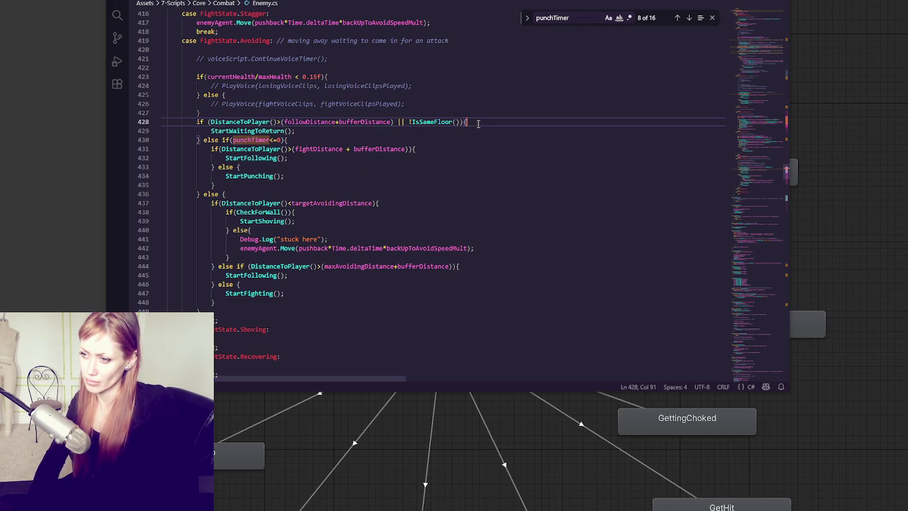
pyautogui.moveTo(284, 123); pyautogui.dragTo(391, 124)
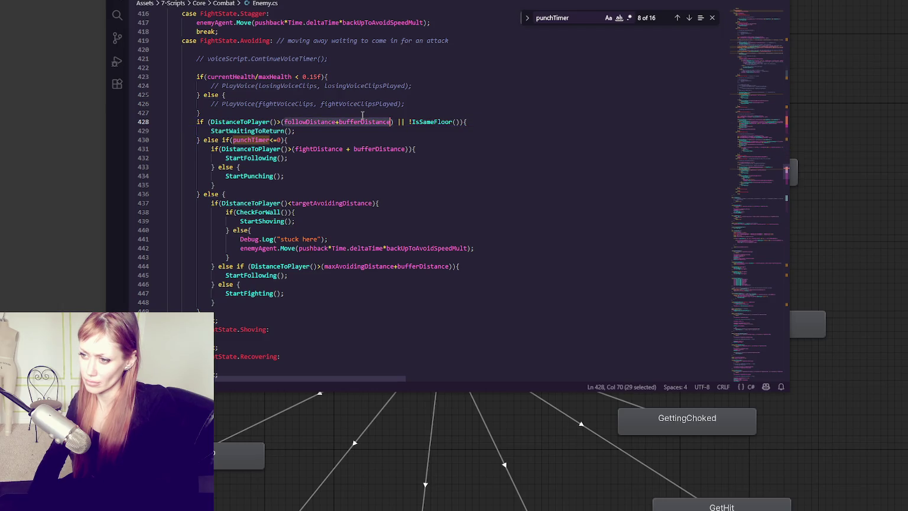
pyautogui.doubleClick(249, 122)
pyautogui.click(335, 122)
pyautogui.press('Right')
pyautogui.press('Down')
pyautogui.press('Down')
pyautogui.press('Down')
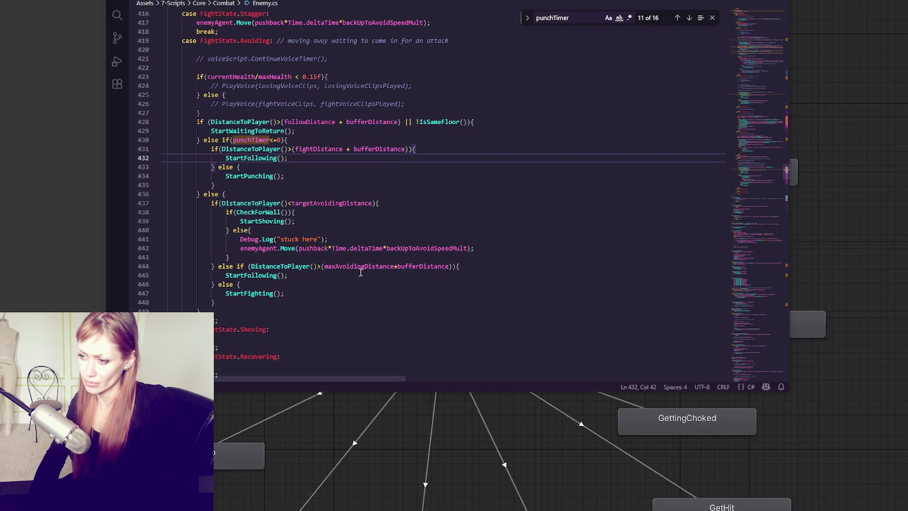
pyautogui.click(394, 267)
pyautogui.press('Right')
pyautogui.click(511, 266)
pyautogui.click(291, 203)
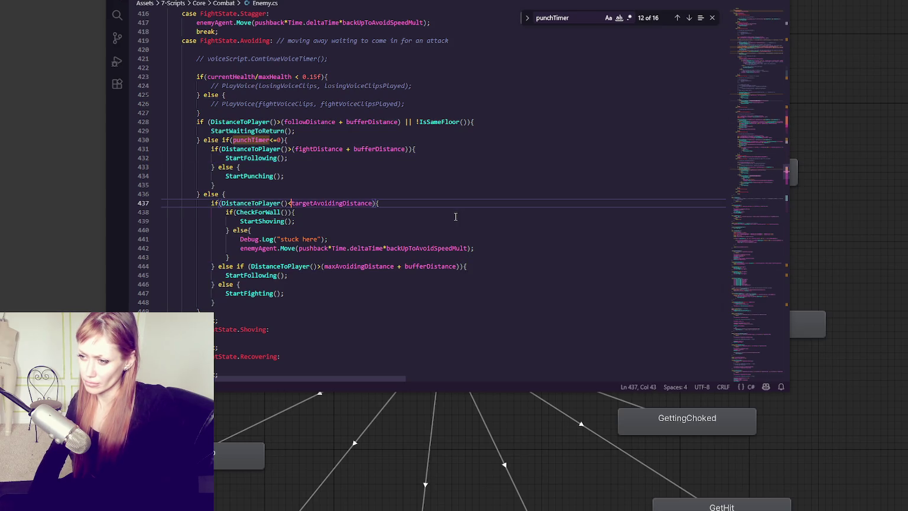
pyautogui.press('Left')
pyautogui.press('Left')
pyautogui.click(292, 149)
pyautogui.press('Left')
pyautogui.press('Left')
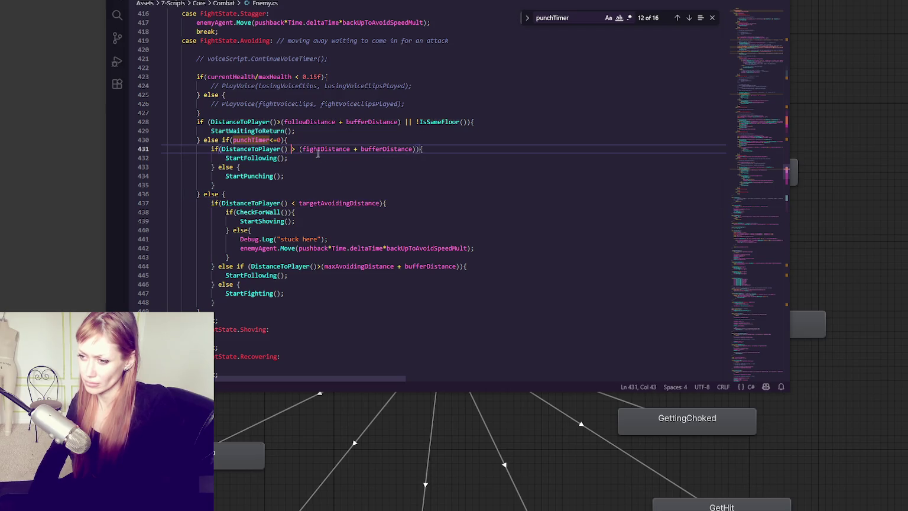
pyautogui.click(300, 149)
pyautogui.press('BackSpace')
pyautogui.click(416, 149)
pyautogui.press('BackSpace')
pyautogui.click(324, 122)
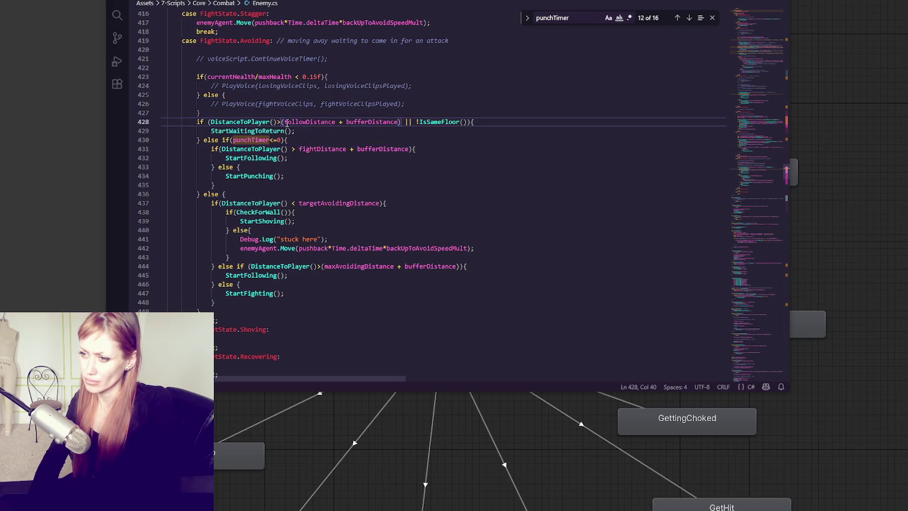
pyautogui.press('Left')
pyautogui.press('Left')
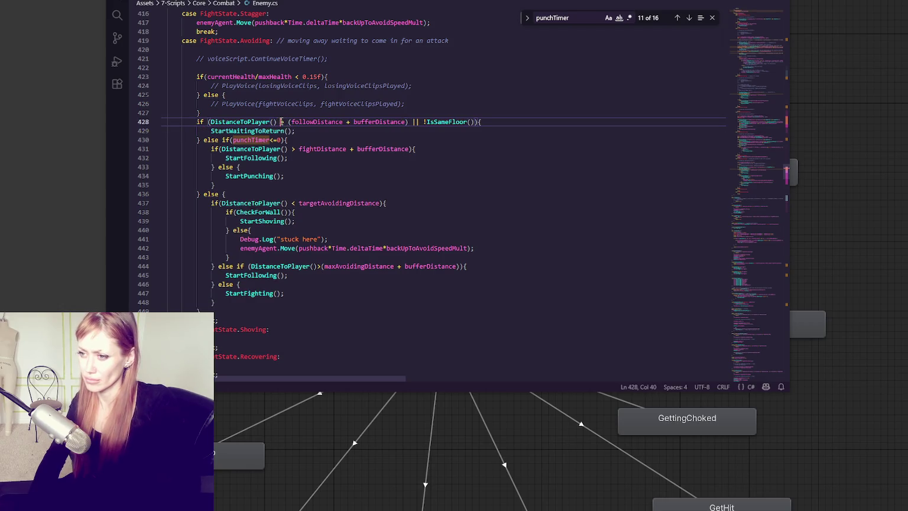
pyautogui.click(293, 123)
pyautogui.press('BackSpace')
pyautogui.click(407, 122)
pyautogui.press('BackSpace')
pyautogui.click(489, 177)
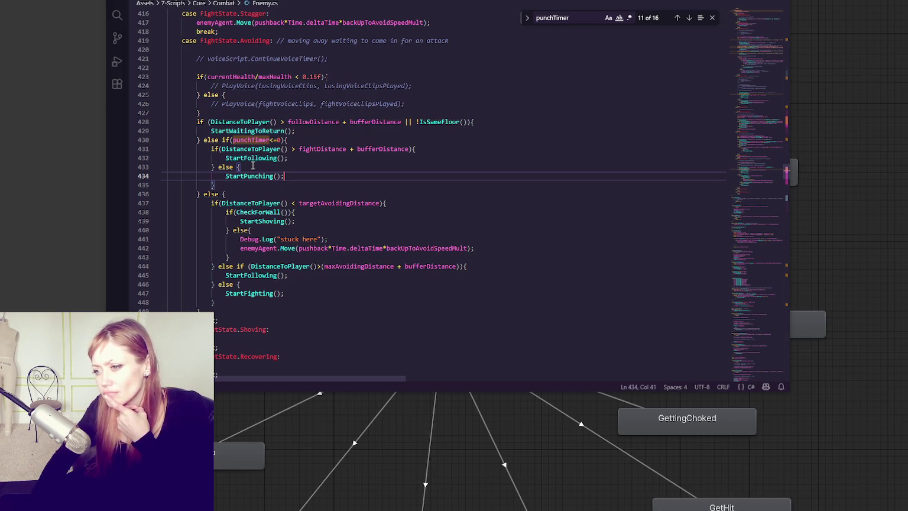
pyautogui.doubleClick(245, 121)
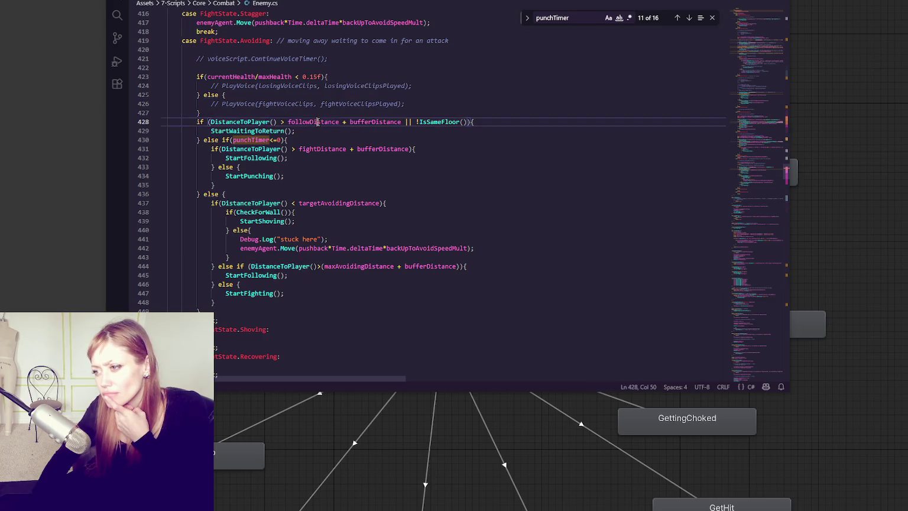
pyautogui.doubleClick(379, 122)
pyautogui.moveTo(378, 122); pyautogui.dragTo(473, 121)
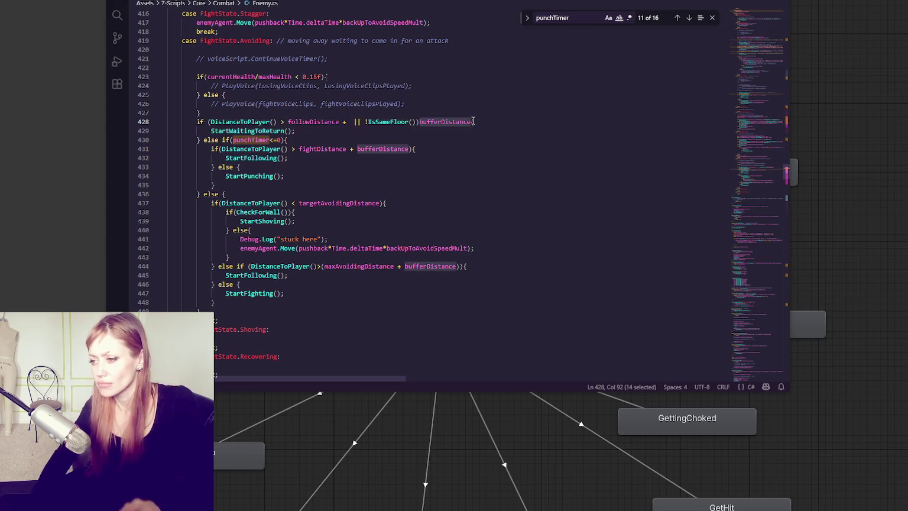
pyautogui.hotkey('ctrl', 'z')
pyautogui.click(402, 122)
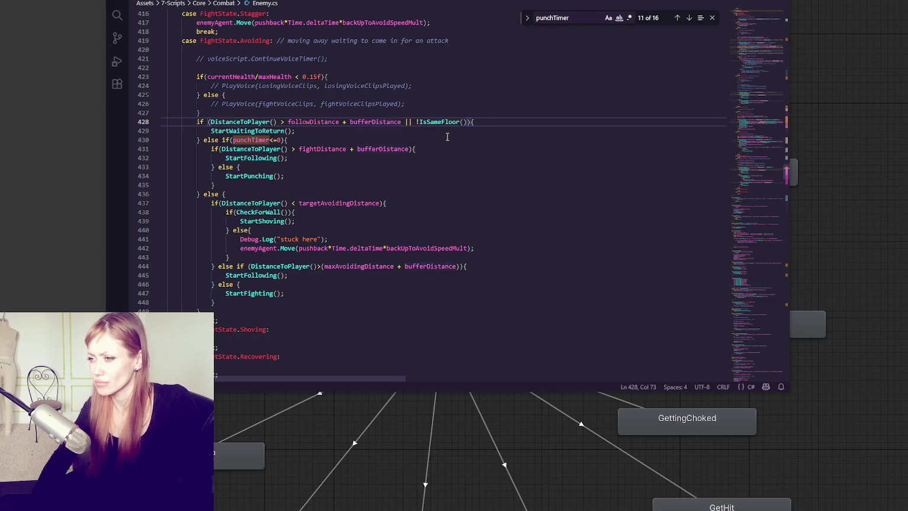
pyautogui.write('))')
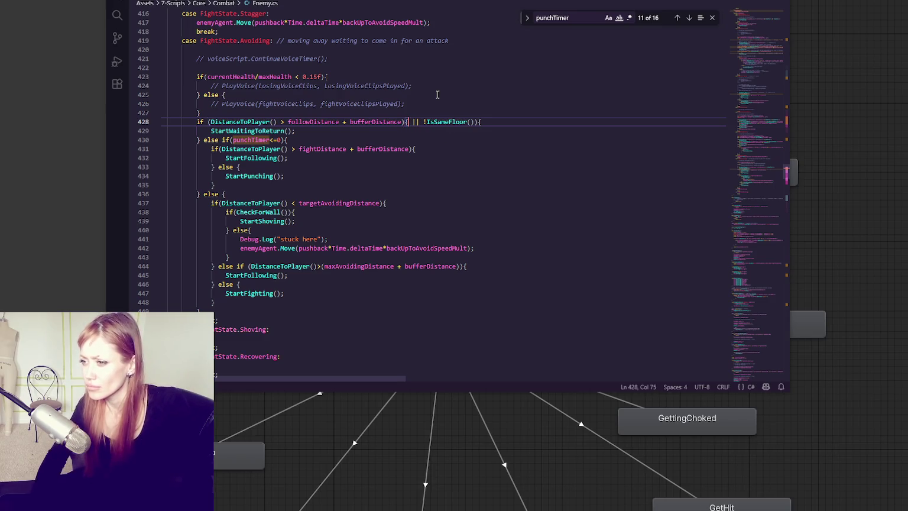
pyautogui.write(' //')
pyautogui.click(496, 137)
pyautogui.doubleClick(331, 121)
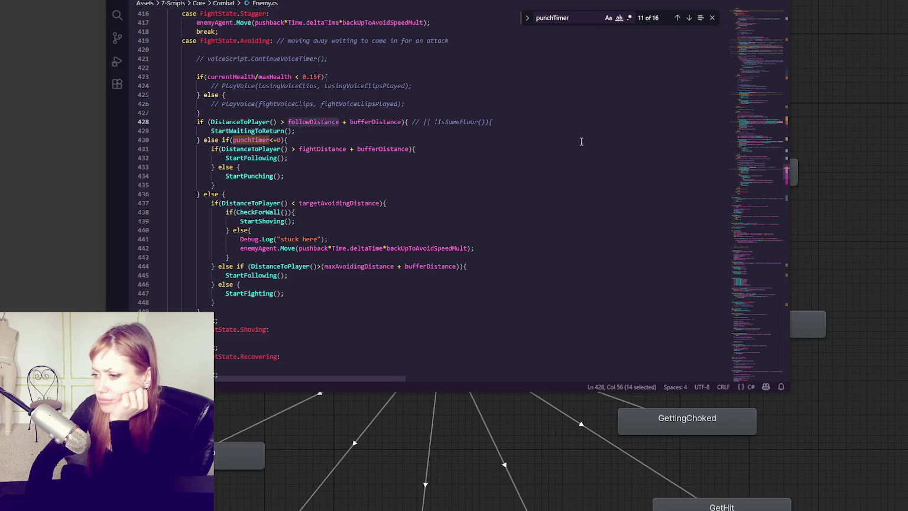
pyautogui.click(512, 229)
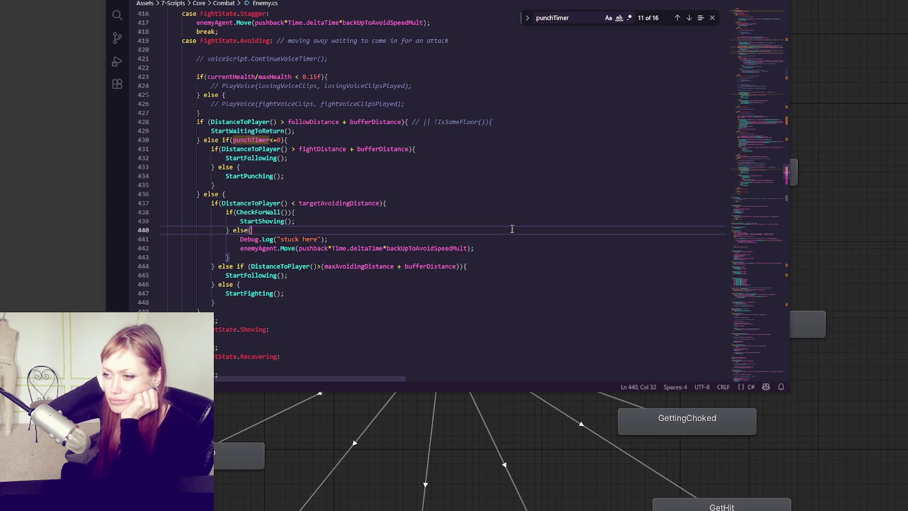
pyautogui.click(211, 121)
pyautogui.click(284, 111)
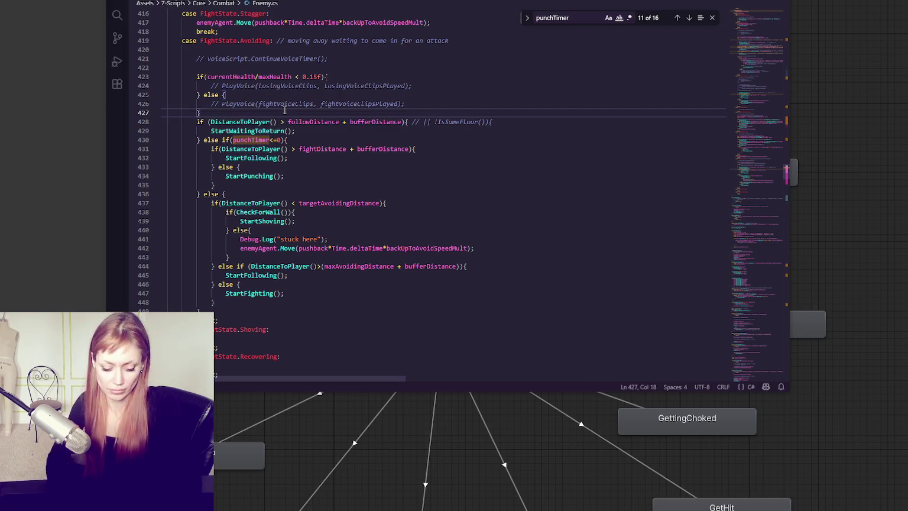
# - Add Debug.Log lines for DistanceToPlayer(), followDistance and fightDistance after line 427, then save Enemy.cs
pyautogui.press('Return')
pyautogui.press('Return')
pyautogui.write('Debug.Log("Distance to player:')
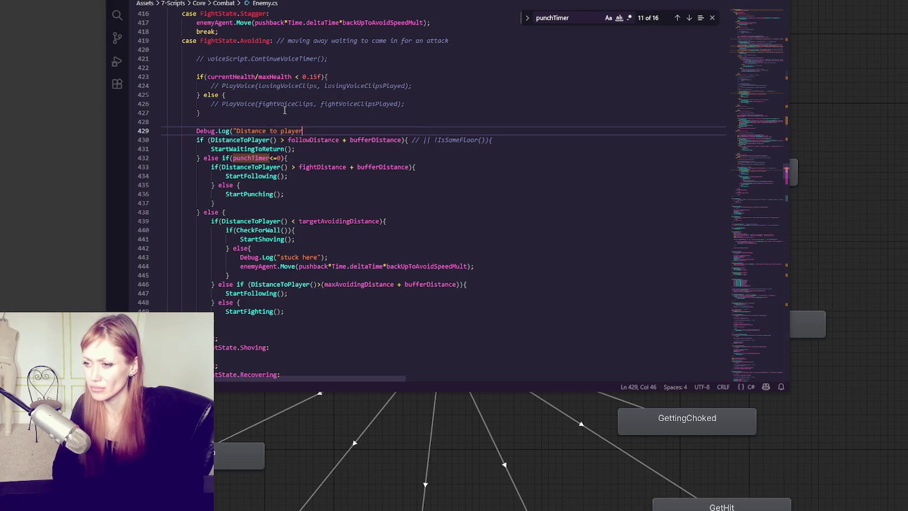
pyautogui.write(' " + DistanceToPlayer());')
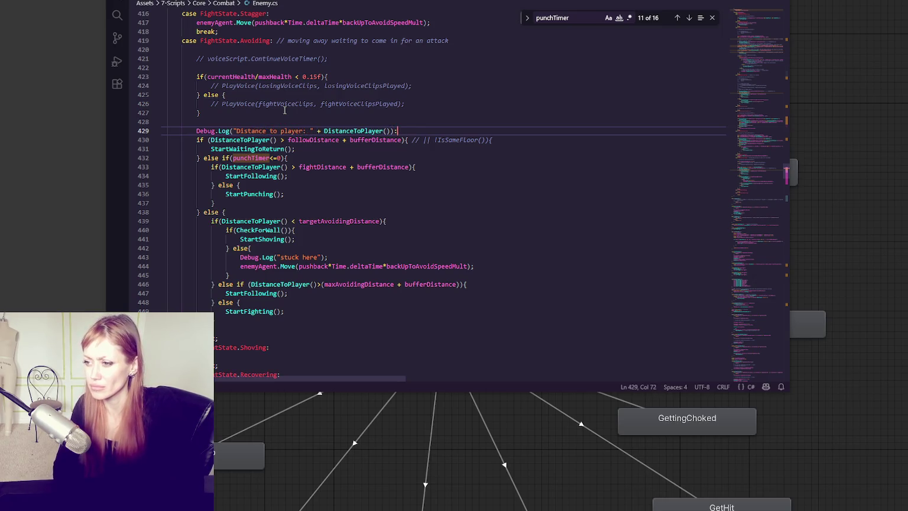
pyautogui.press('Return')
pyautogui.write('bug.L')
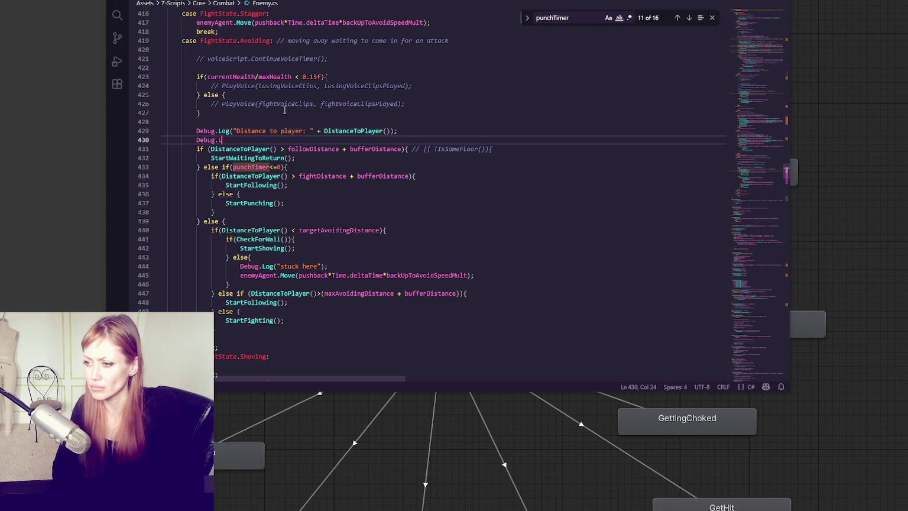
pyautogui.write('og(')
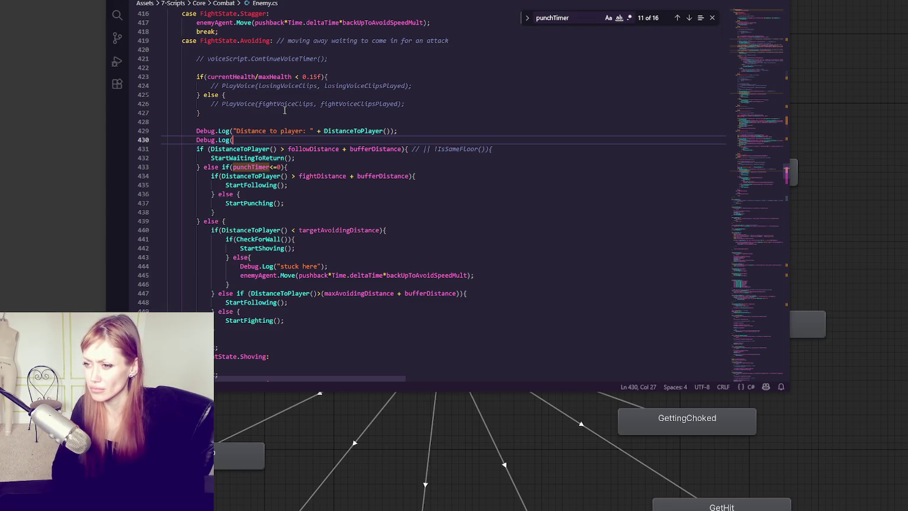
pyautogui.write('"follo')
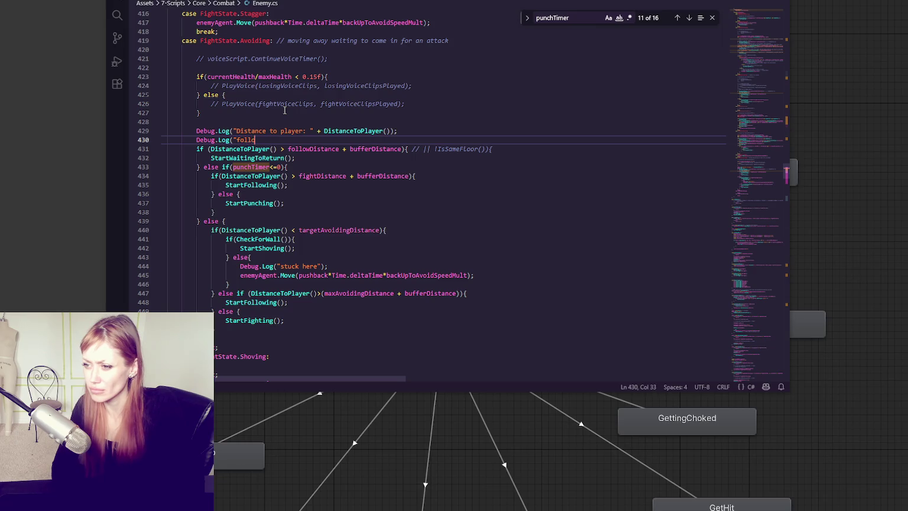
pyautogui.write('w distance: " + follow')
pyautogui.write('Distance')
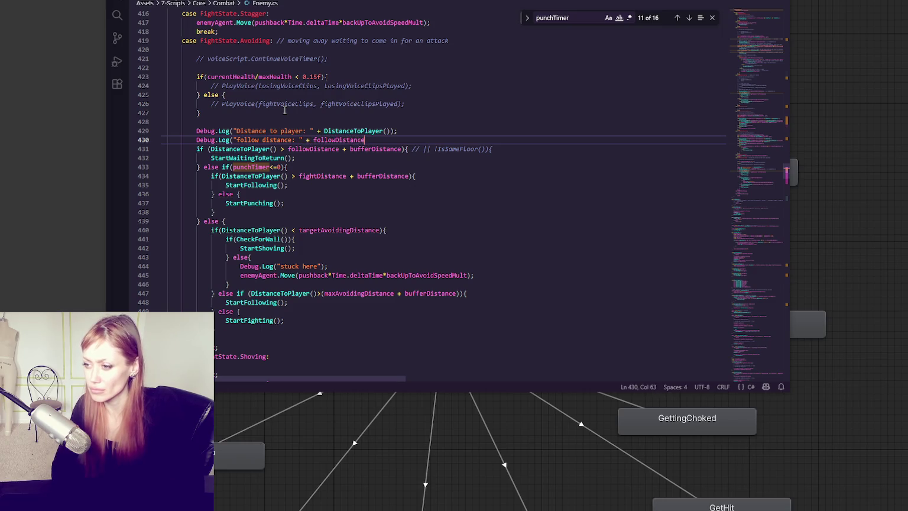
pyautogui.write(');')
pyautogui.press('Return')
pyautogui.write('Debug.Log("')
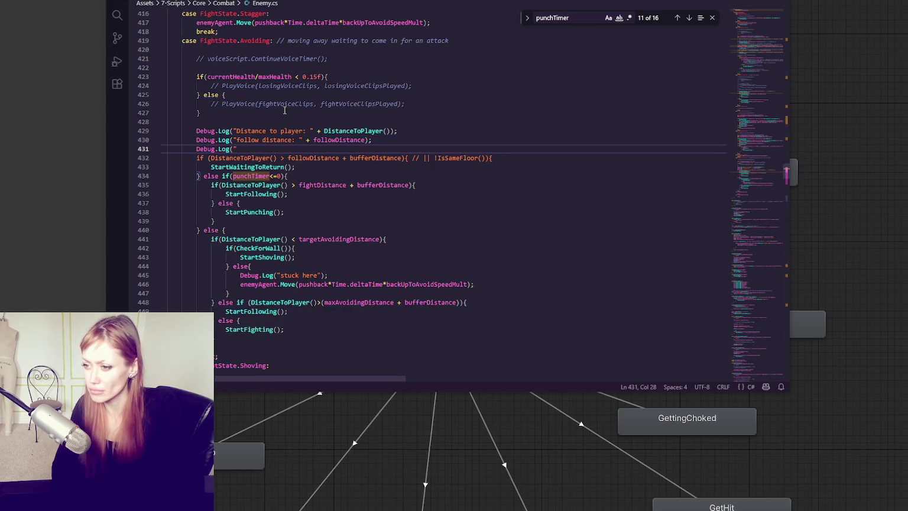
pyautogui.write('fight distance ')
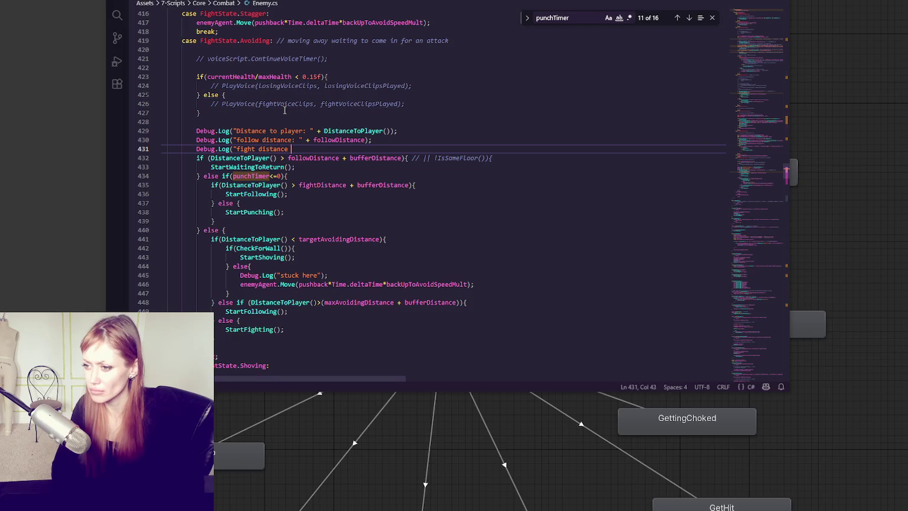
pyautogui.write(': " + fight Distanc')
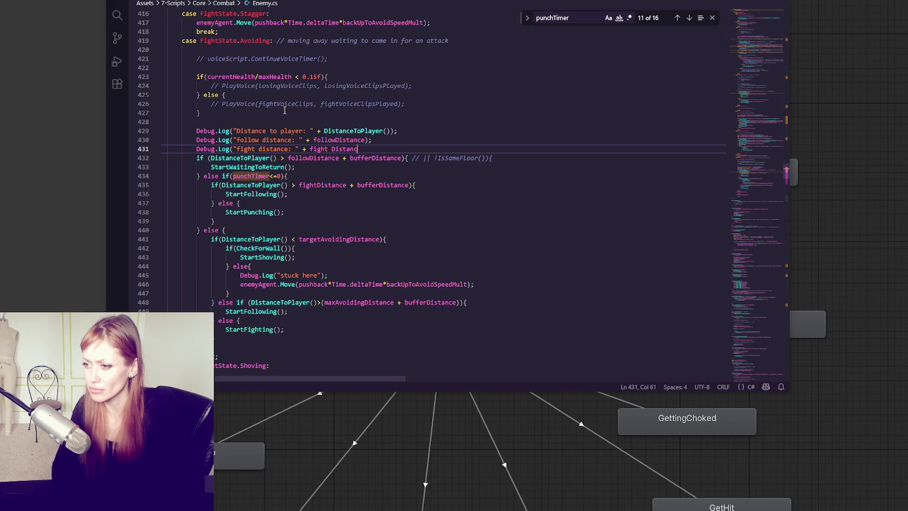
pyautogui.write('Dis')
pyautogui.write('ance);')
pyautogui.press('Return')
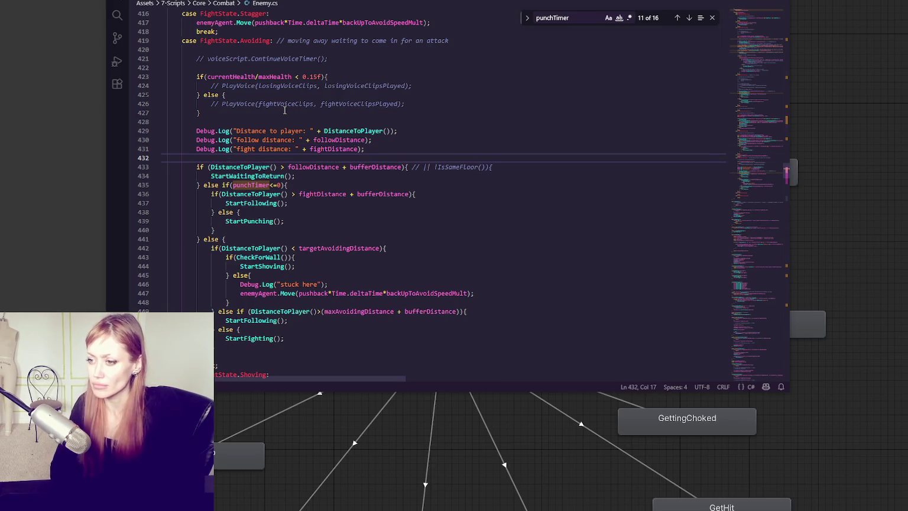
pyautogui.hotkey('ctrl', 's')
pyautogui.click(6, 205)
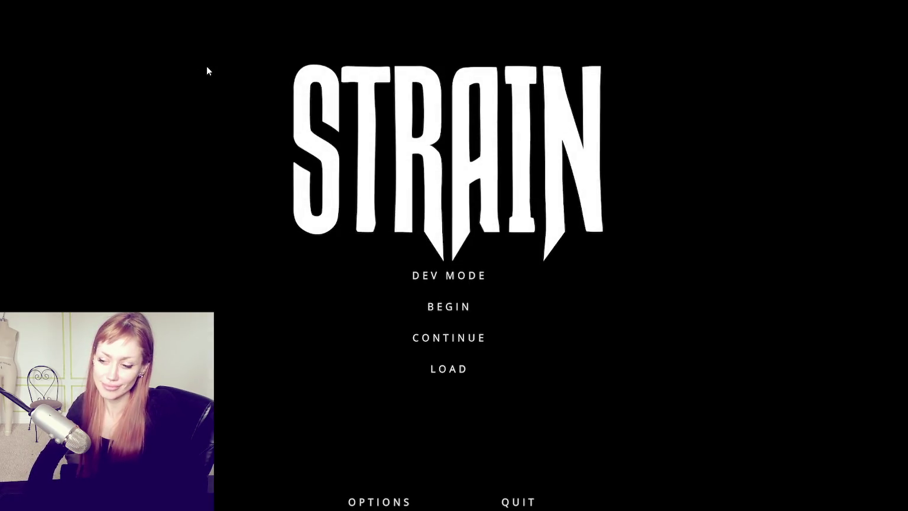
# - Start the game in DEV MODE and walk through the garden up to the red door
pyautogui.click(467, 276)
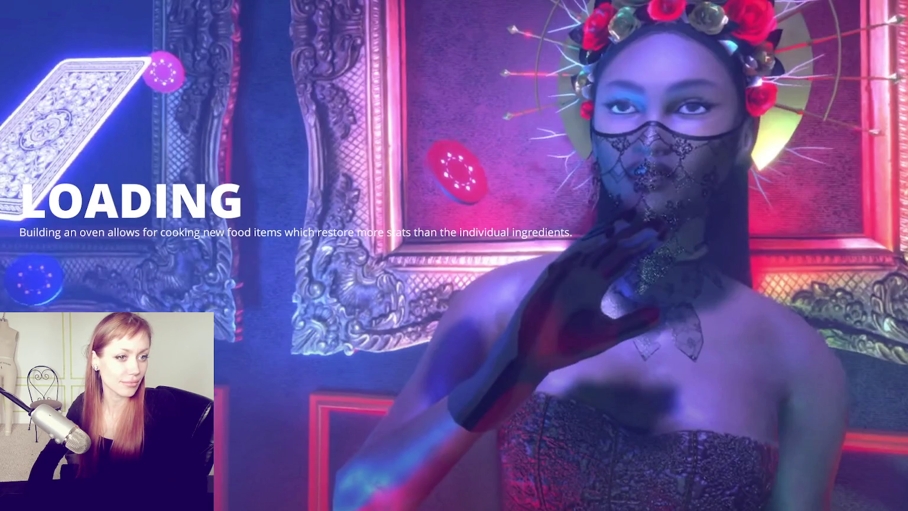
pyautogui.press('w')
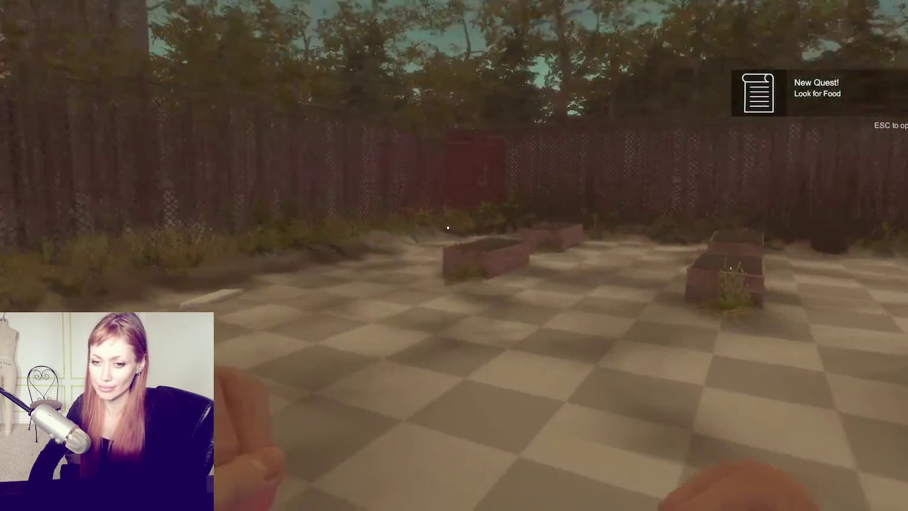
pyautogui.press('w')
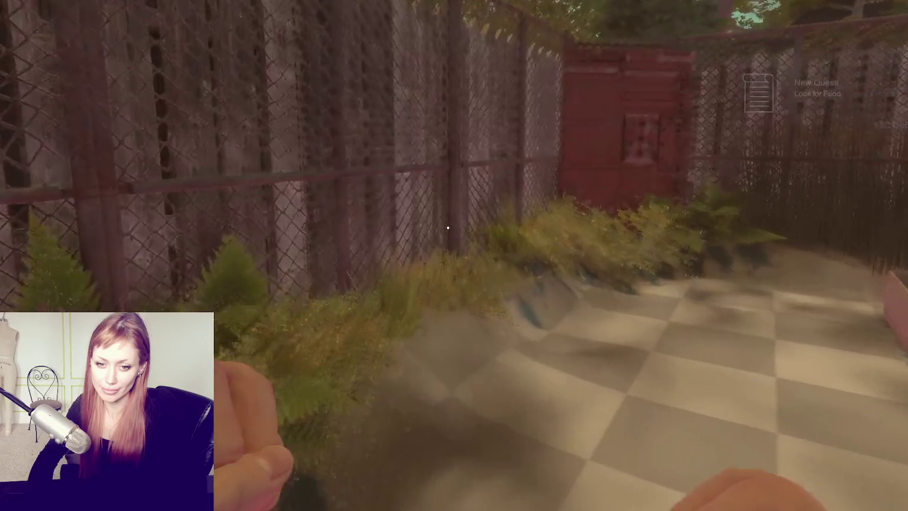
pyautogui.press('w')
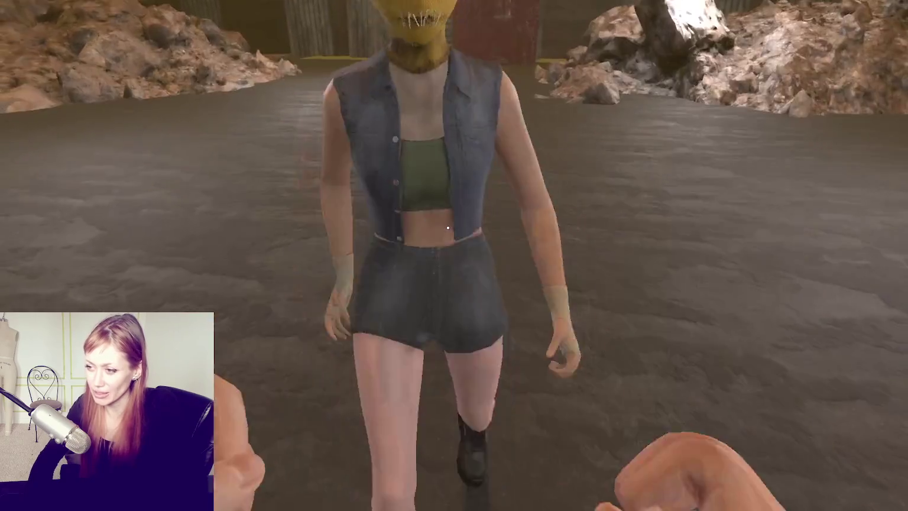
# - Punch the masked enemy in the test arena
pyautogui.click(448, 227)
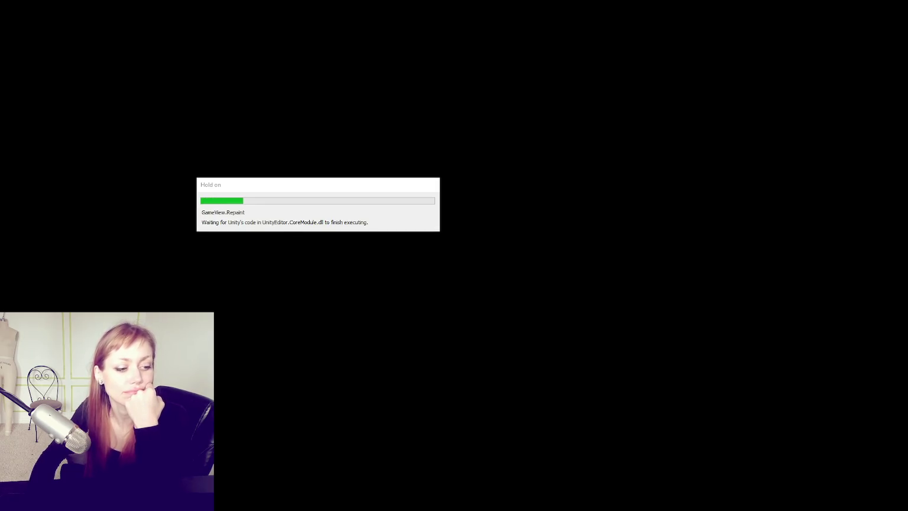
# - Restart in DEV MODE, walk past the garden beds and enter the test scene through the red door
pyautogui.click(498, 282)
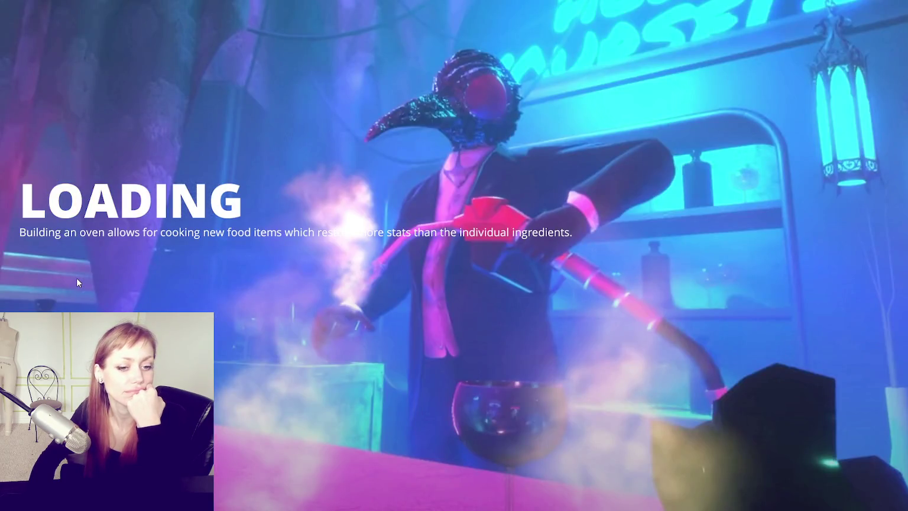
pyautogui.press('w')
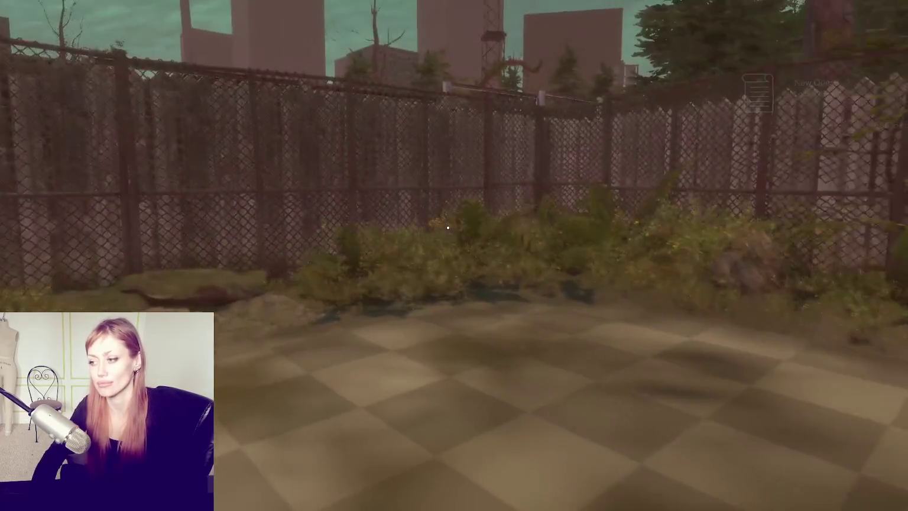
pyautogui.press('w')
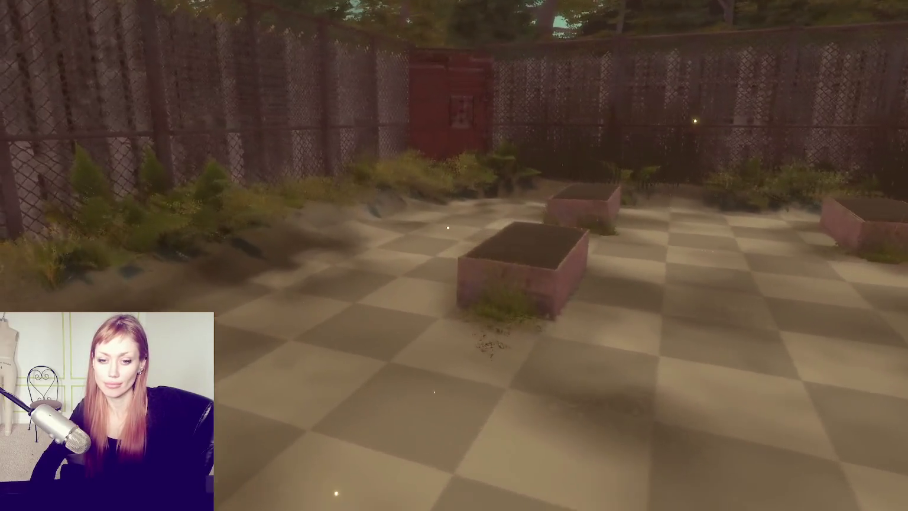
pyautogui.press('w')
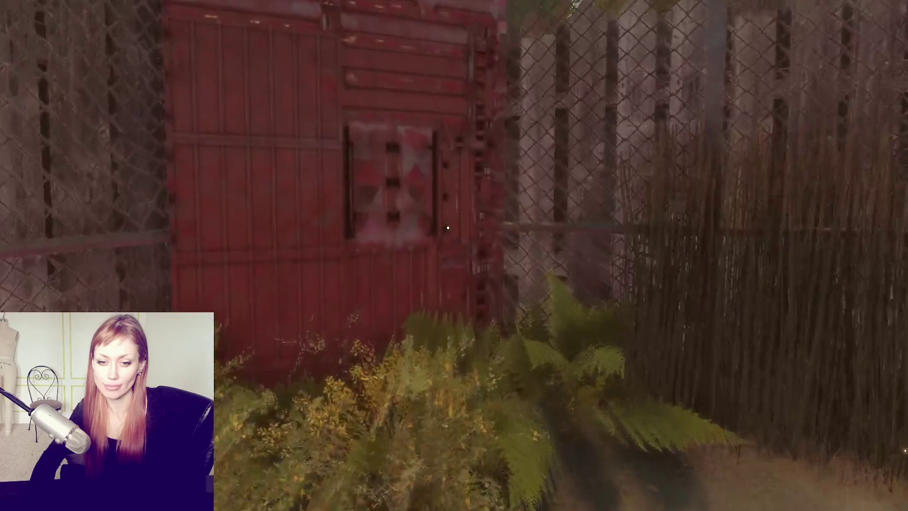
pyautogui.press('e')
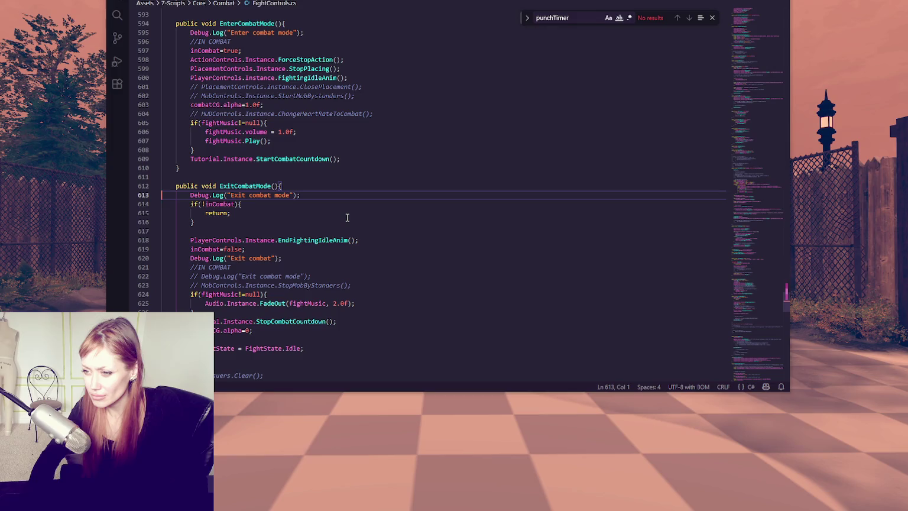
# - Move back and forth between StartSleeping in ActionControls.cs and ExitCombatMode in FightControls.cs
pyautogui.scroll(-1, 347, 218)
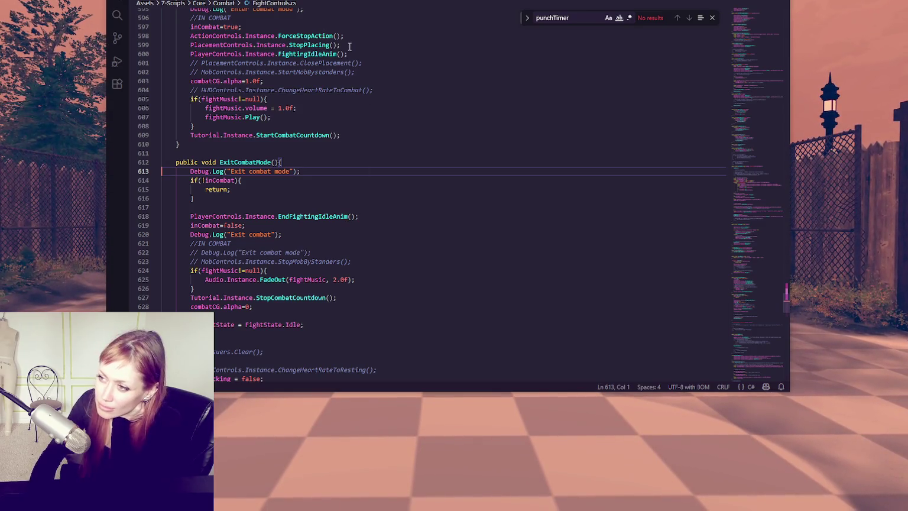
pyautogui.hotkey('alt', 'Left')
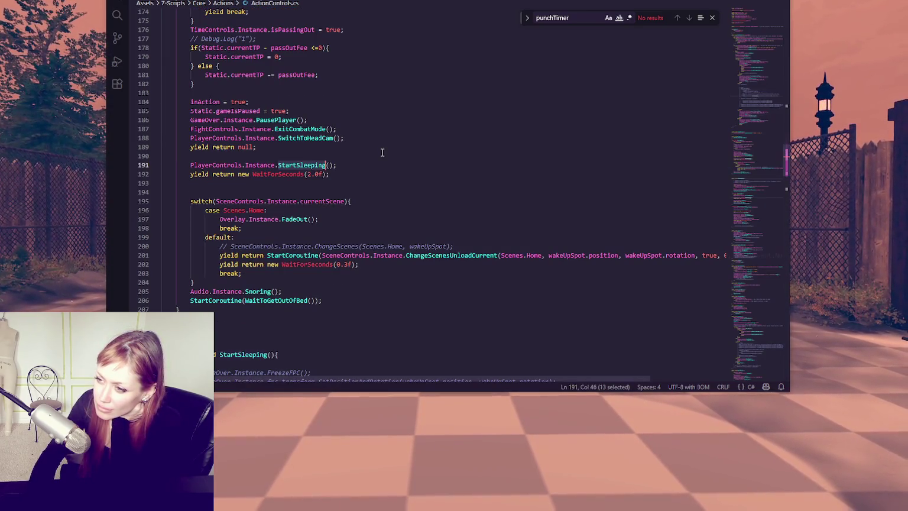
pyautogui.scroll(2, 381, 152)
pyautogui.hotkey('alt', 'Right')
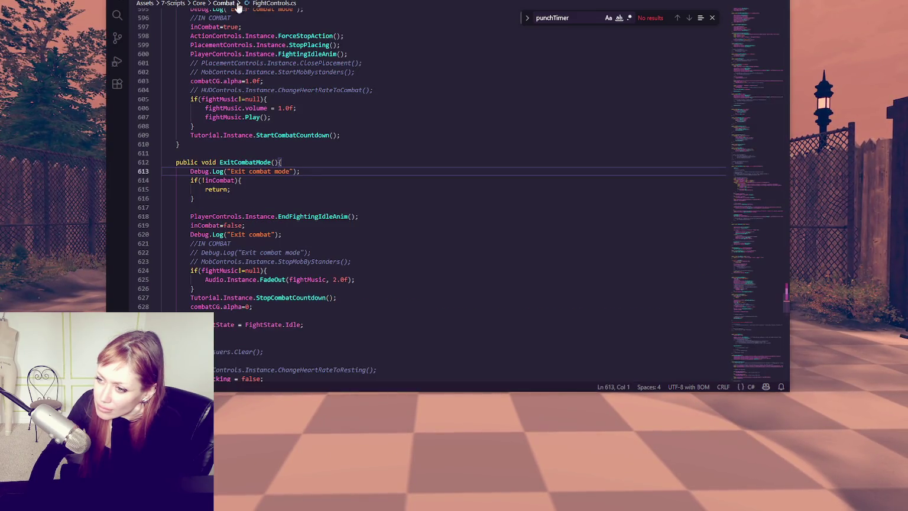
pyautogui.scroll(3, 309, 124)
pyautogui.scroll(10, 310, 124)
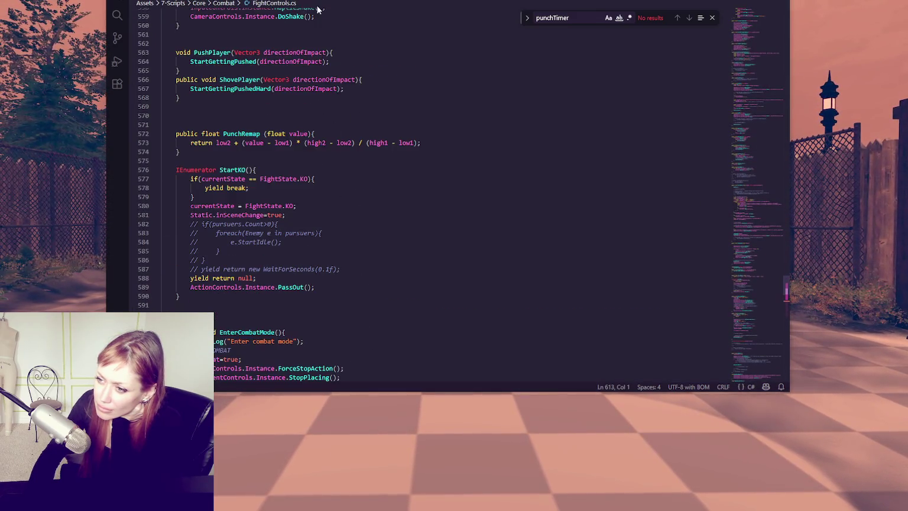
pyautogui.hotkey('alt', 'Left')
pyautogui.scroll(5, 249, 71)
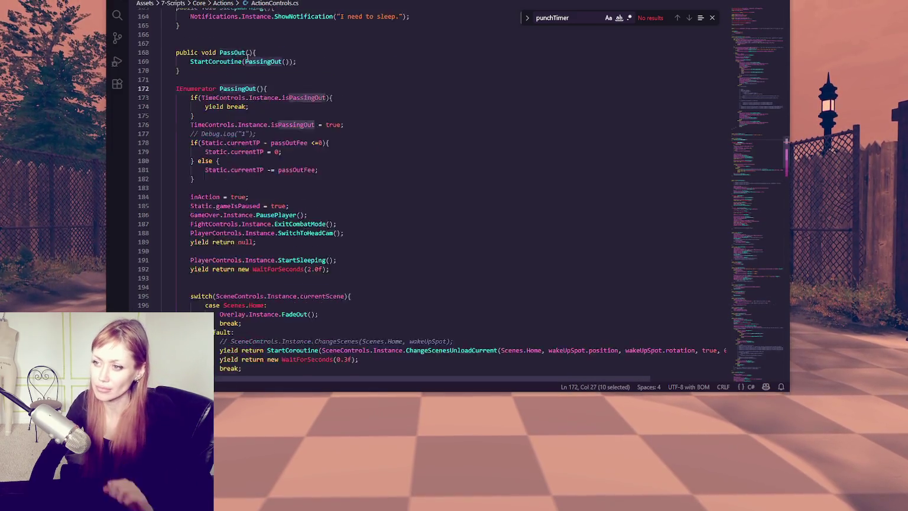
# - Find the PassOut call in FightControls.cs's StartKO and jump to its definition in ActionControls.cs
pyautogui.doubleClick(228, 123)
pyautogui.hotkey('ctrl', 'c')
pyautogui.hotkey('alt', 'Right')
pyautogui.hotkey('ctrl', 'f')
pyautogui.hotkey('ctrl', 'v')
pyautogui.scroll(-4, 307, 101)
pyautogui.click(322, 111)
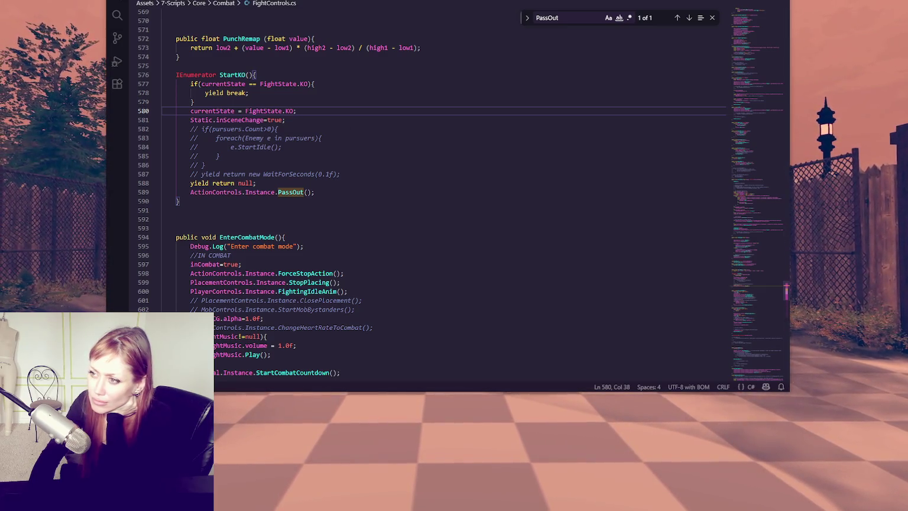
pyautogui.keyDown('ctrl'); pyautogui.click(290, 192); pyautogui.keyUp('ctrl')
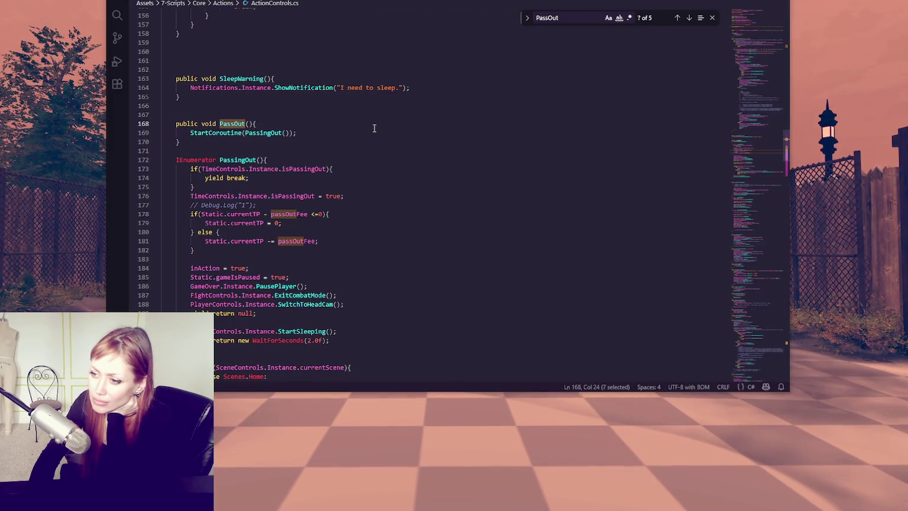
pyautogui.scroll(-3, 376, 127)
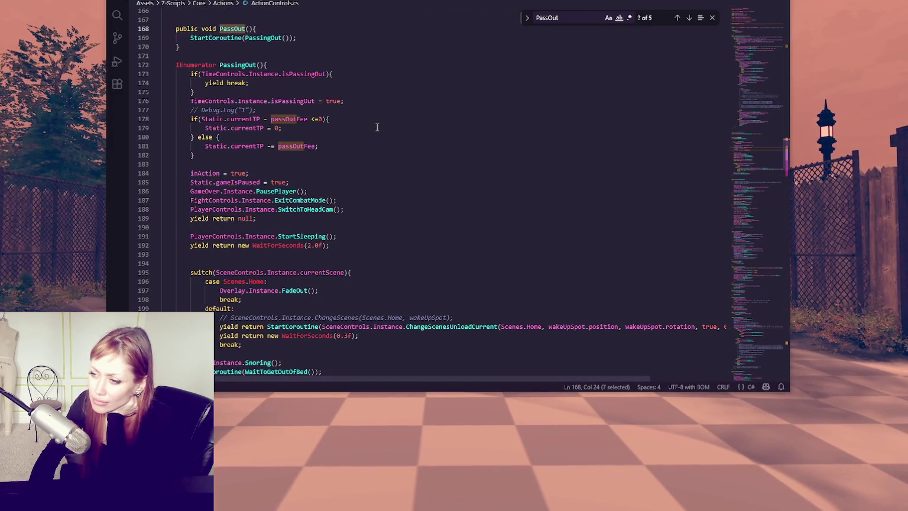